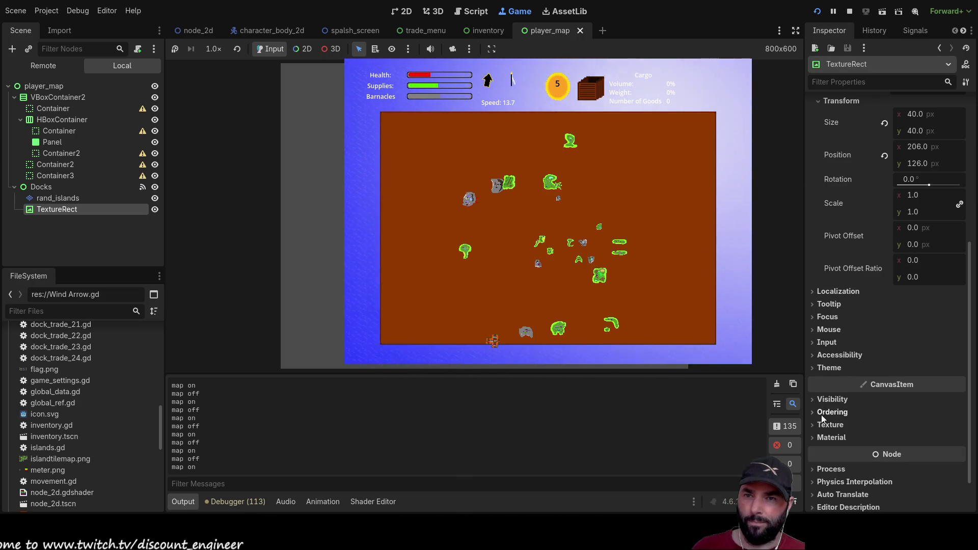
# - Expand CanvasItem > Ordering and raise the TextureRect's Z Index to 3
pyautogui.click(817, 400)
pyautogui.click(816, 400)
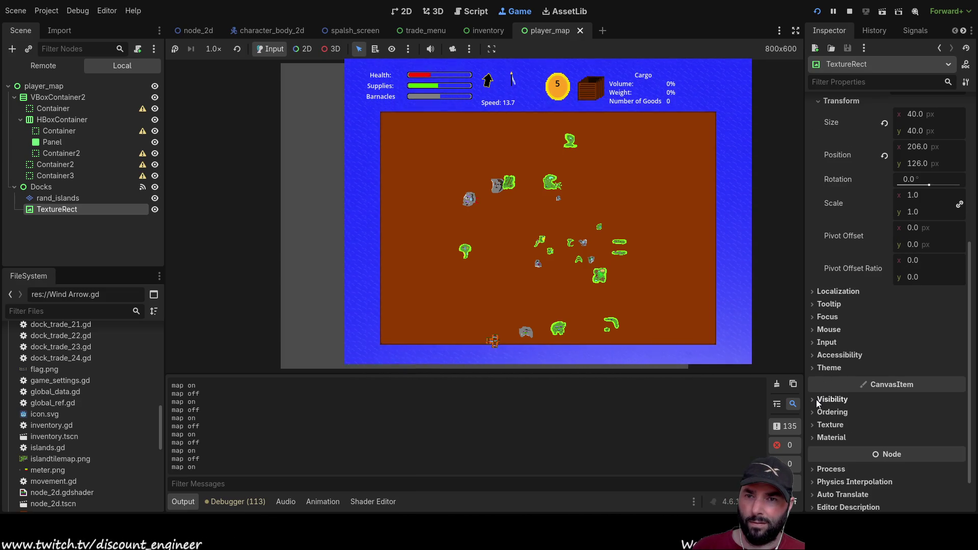
pyautogui.click(826, 413)
pyautogui.click(960, 425)
pyautogui.click(959, 426)
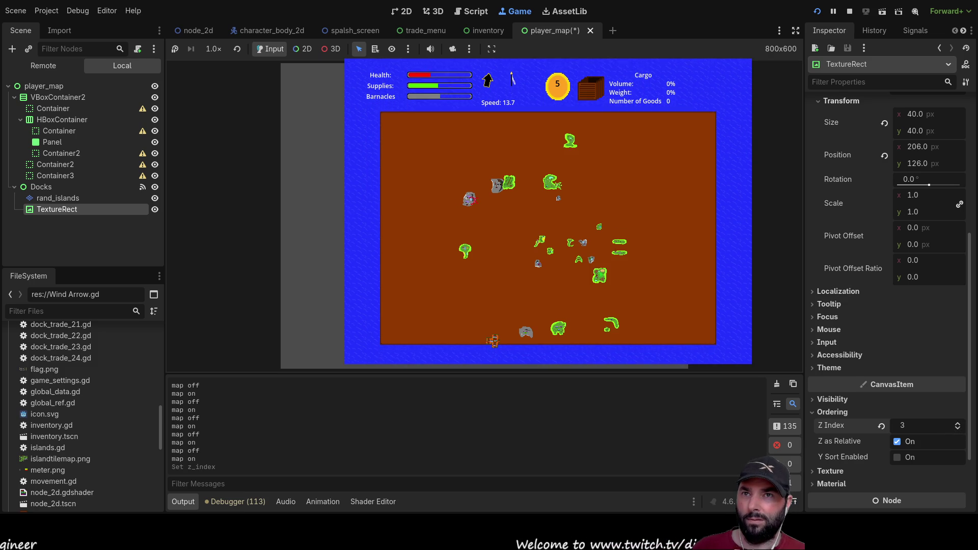
# - Toggle the island map overlay on and off repeatedly with M, then stop the game with F8
pyautogui.press('m')
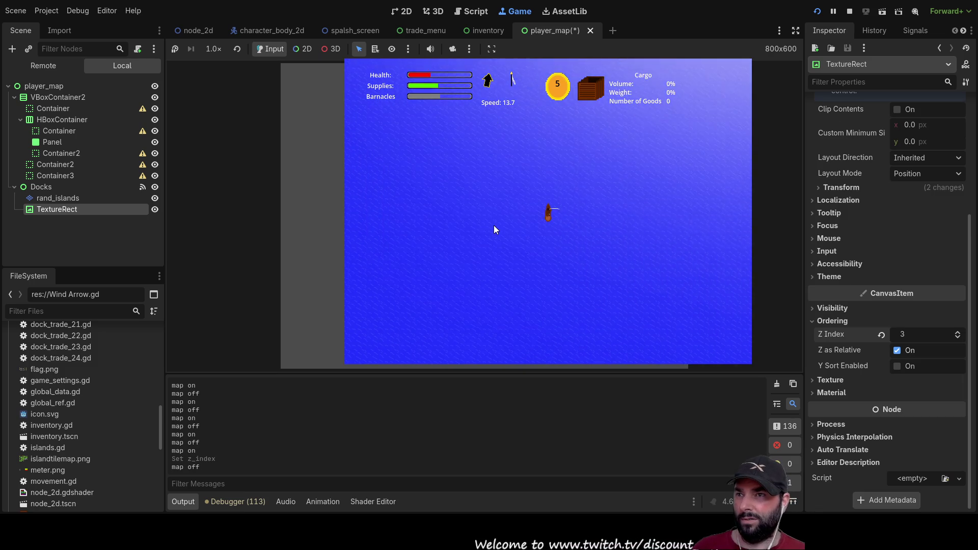
pyautogui.press('m')
pyautogui.press('m')
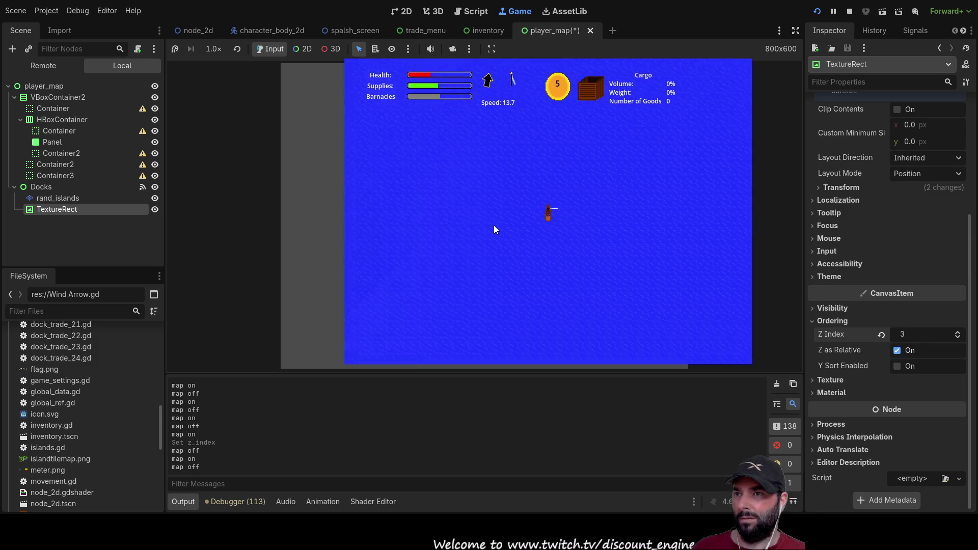
pyautogui.press('m')
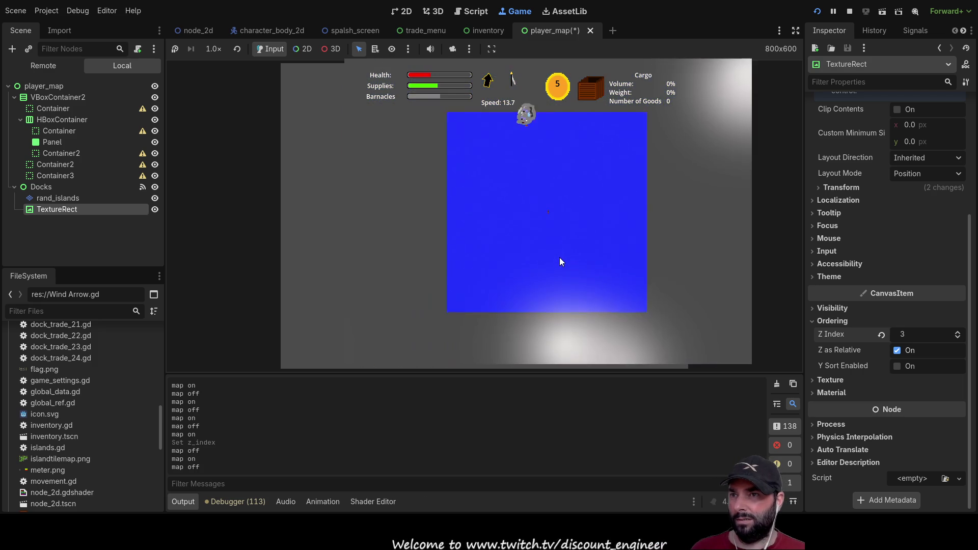
pyautogui.press('m')
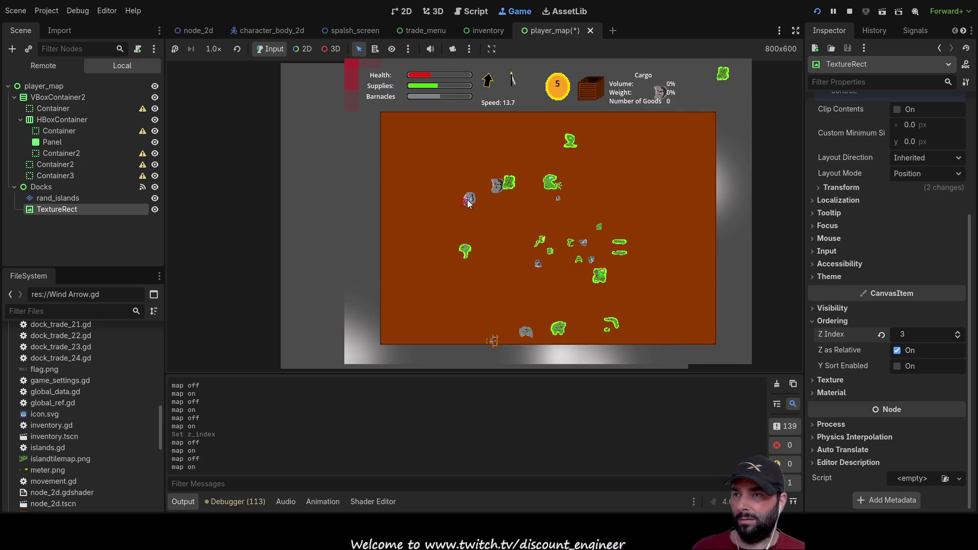
pyautogui.press('m')
pyautogui.press('m')
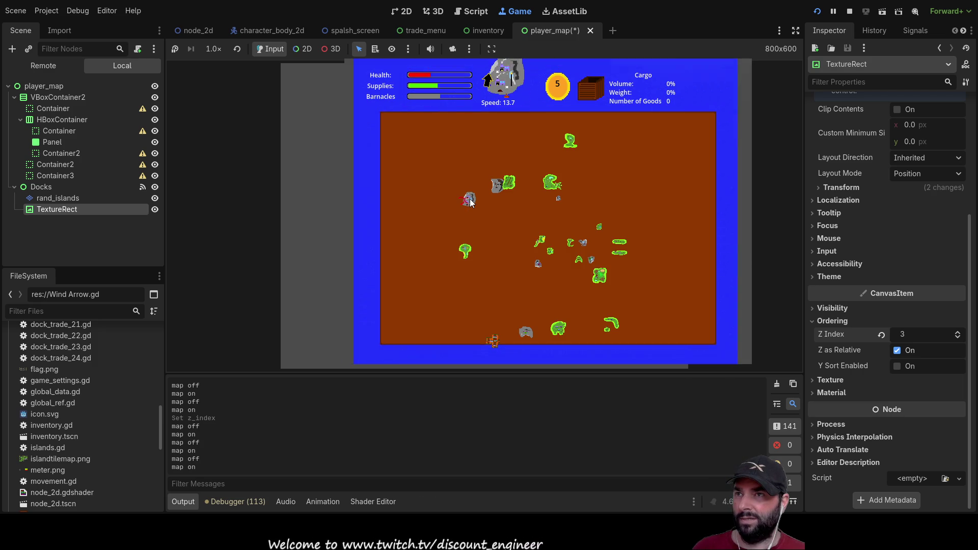
pyautogui.press('m')
pyautogui.press('m')
pyautogui.press('m')
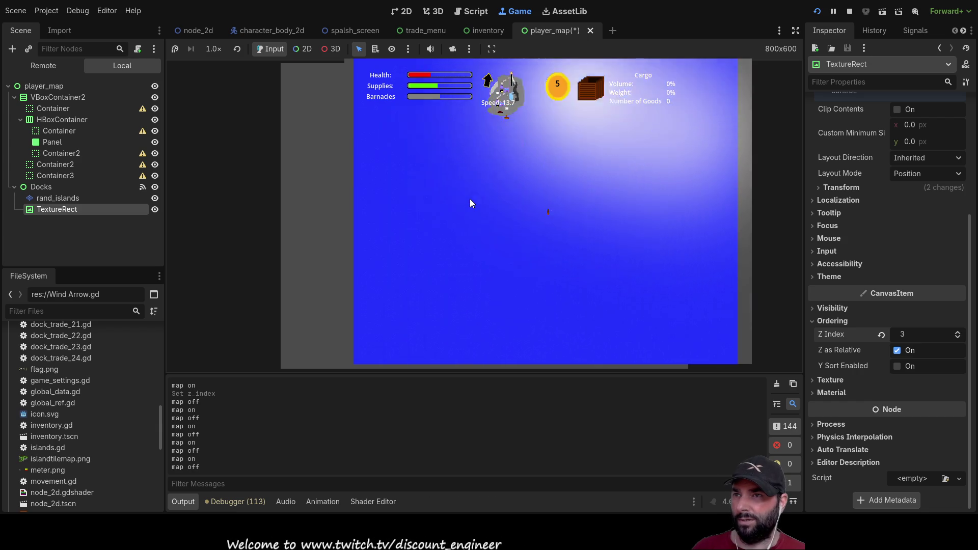
pyautogui.press('m')
pyautogui.press('m')
pyautogui.press('m')
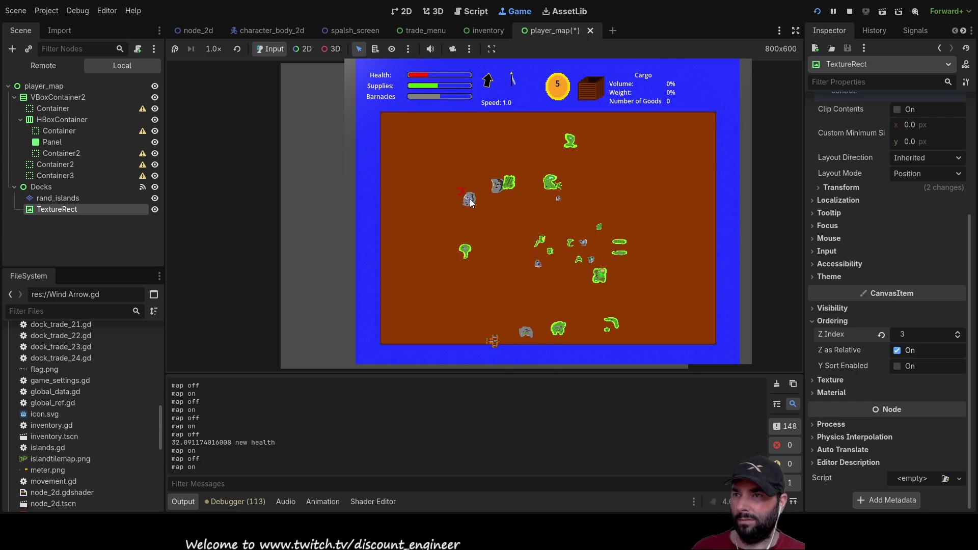
pyautogui.press('m')
pyautogui.press('m')
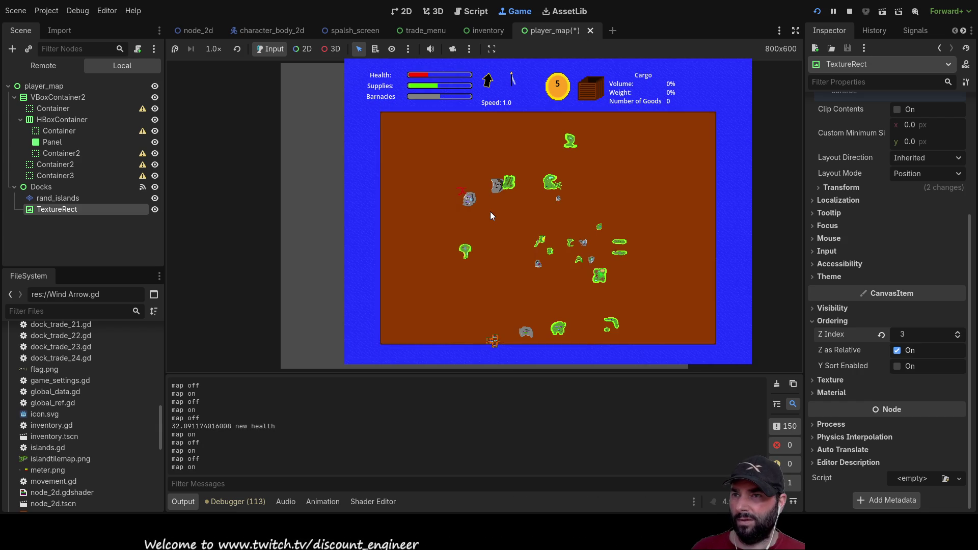
pyautogui.press('m')
pyautogui.press('m')
pyautogui.press('m')
pyautogui.press('m')
pyautogui.press('m')
pyautogui.press('m')
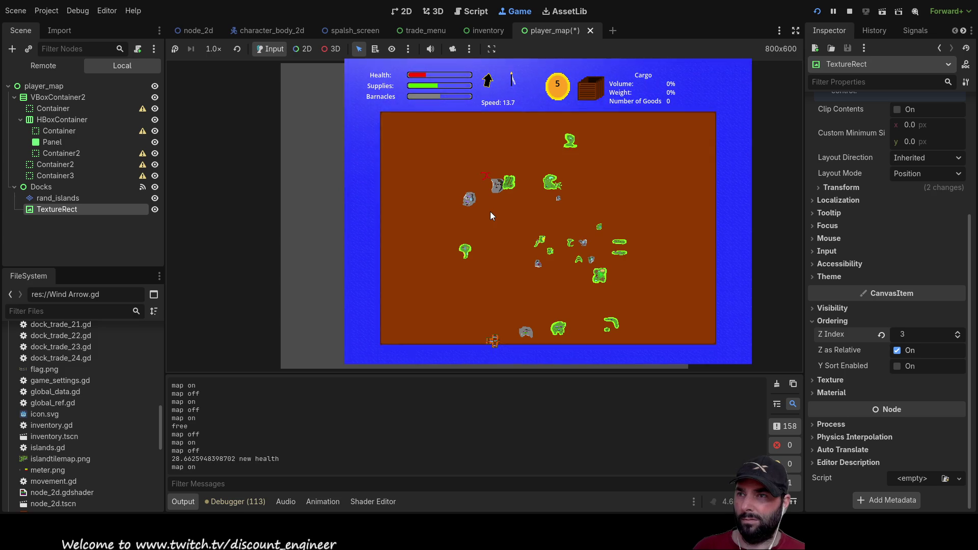
pyautogui.press('m')
pyautogui.press('m')
pyautogui.press('m')
pyautogui.press('m')
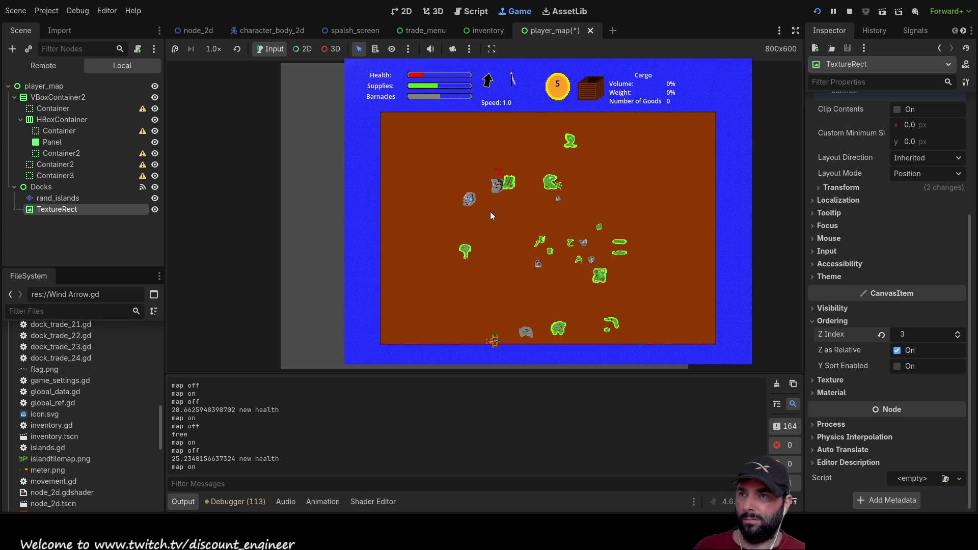
pyautogui.press('m')
pyautogui.press('m')
pyautogui.press('m')
pyautogui.press('m')
pyautogui.press('m')
pyautogui.press('m')
pyautogui.press('m')
pyautogui.press('m')
pyautogui.press('m')
pyautogui.press('m')
pyautogui.press('m')
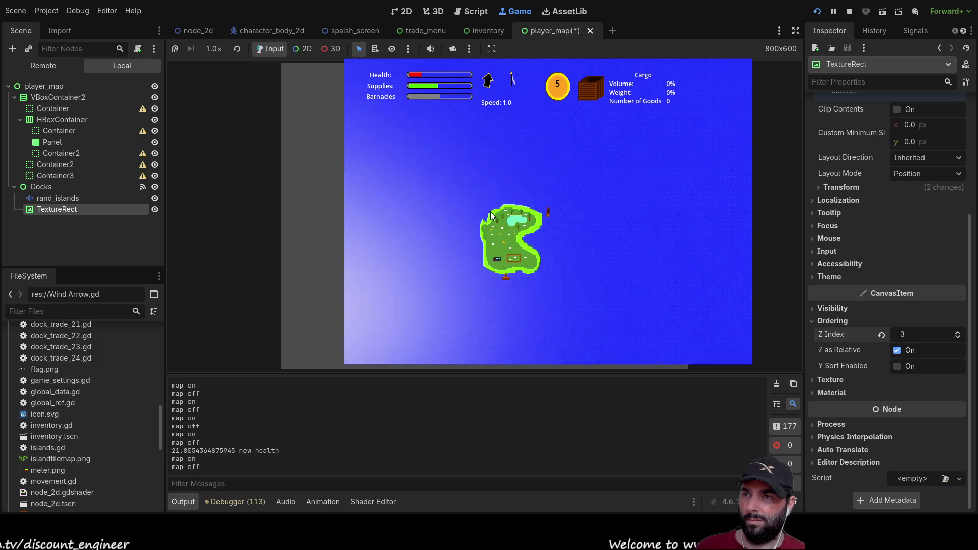
pyautogui.press('m')
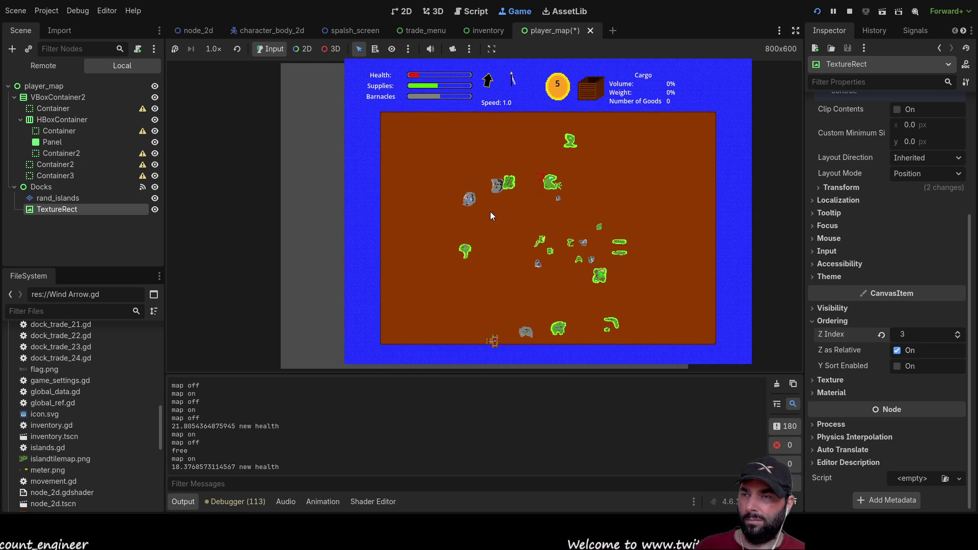
pyautogui.press('m')
pyautogui.press('m')
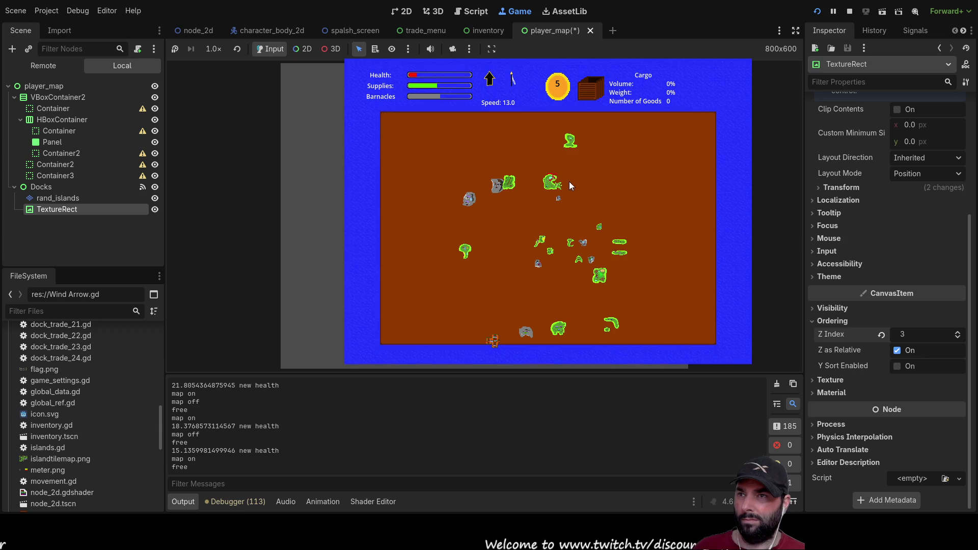
pyautogui.press('m')
pyautogui.press('m')
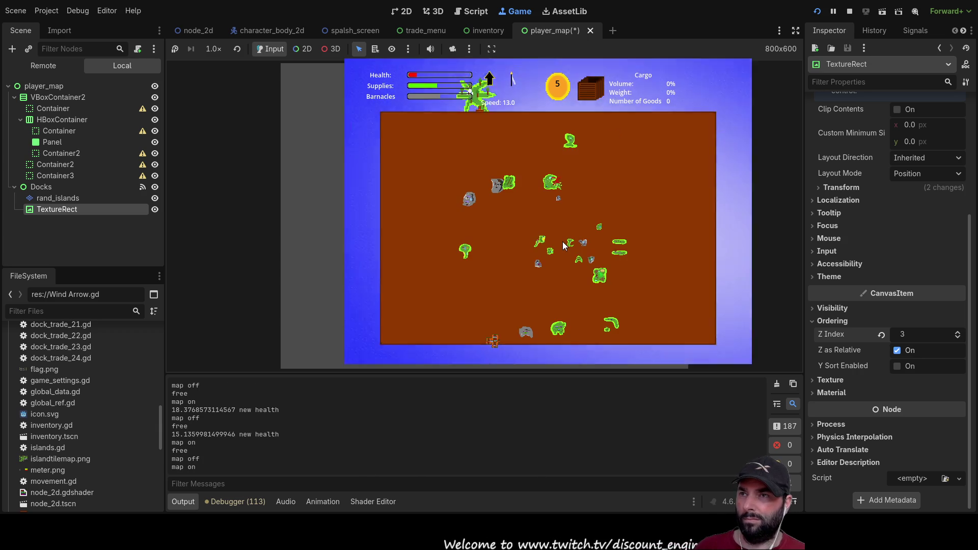
pyautogui.press('m')
pyautogui.press('m')
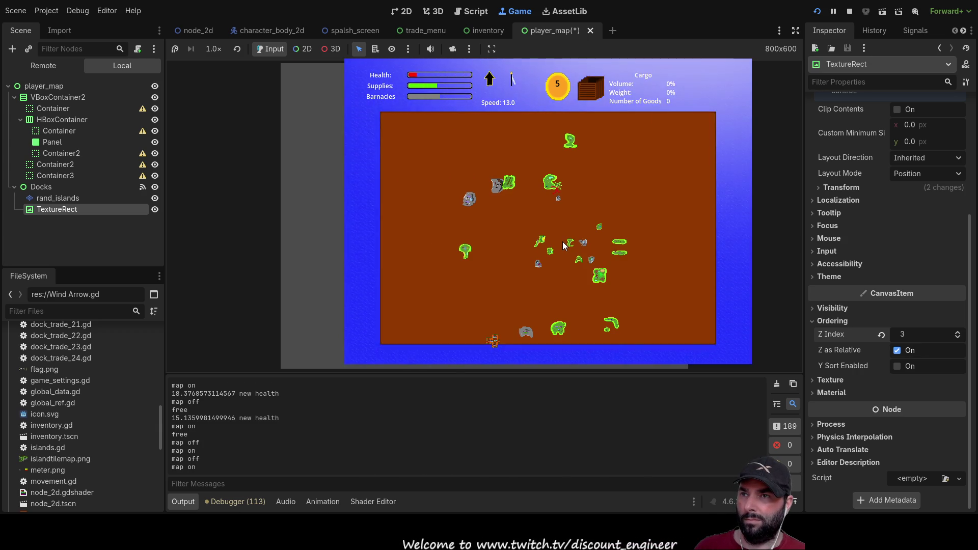
pyautogui.press('m')
pyautogui.press('m')
pyautogui.press('m')
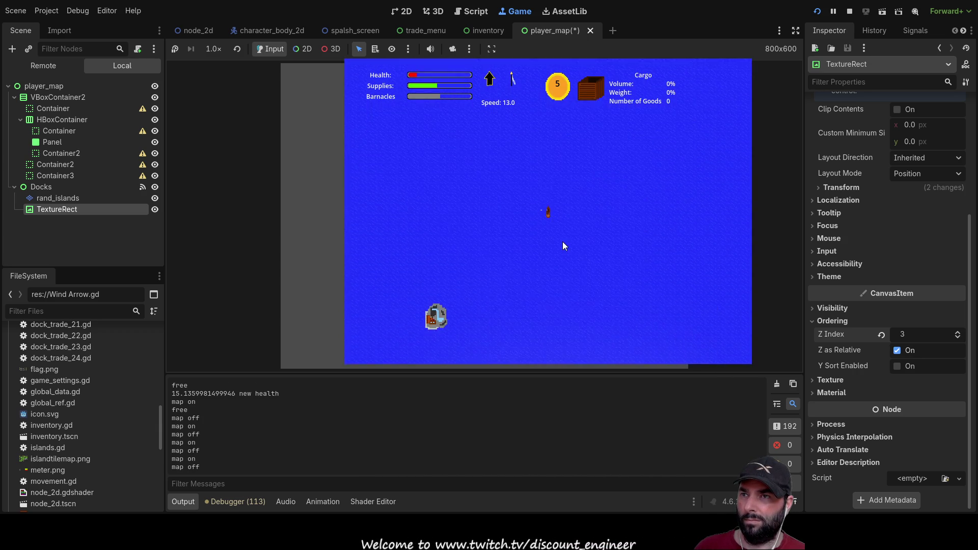
pyautogui.press('m')
pyautogui.press('m')
pyautogui.press('m')
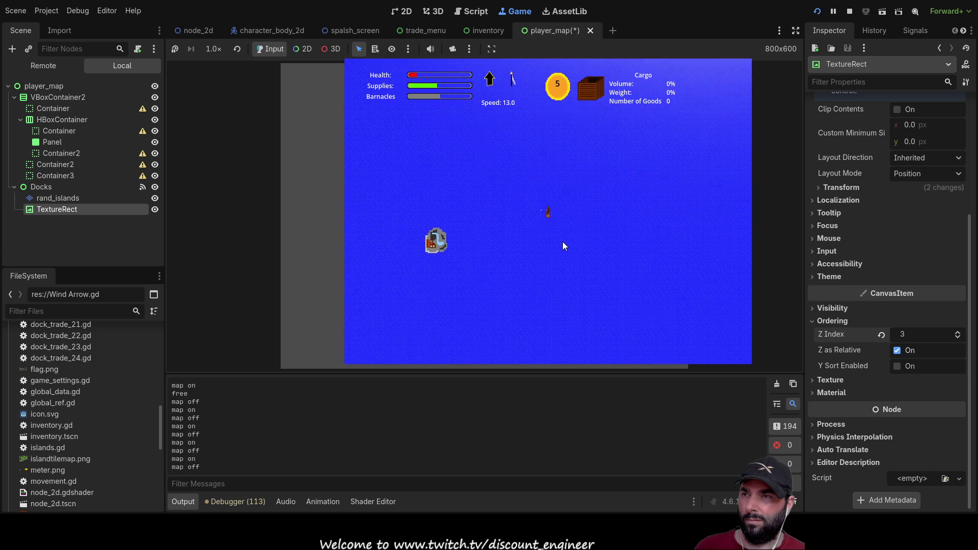
pyautogui.press('m')
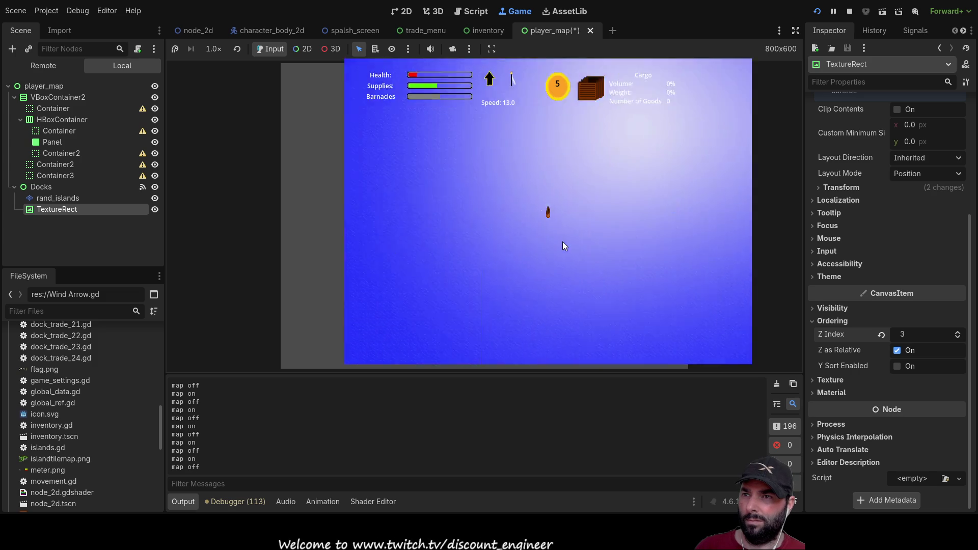
pyautogui.press('m')
pyautogui.press('m')
pyautogui.press('m')
pyautogui.press('m')
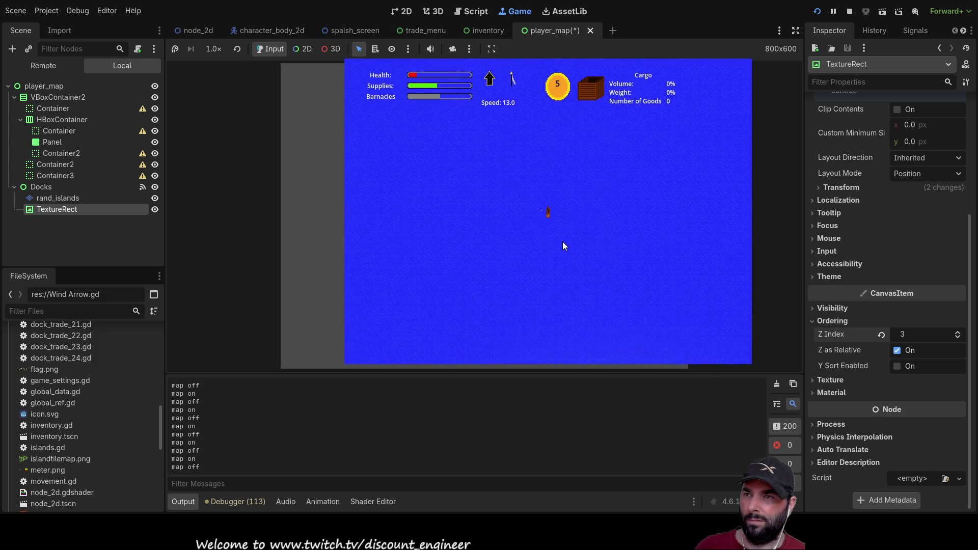
pyautogui.press('m')
pyautogui.press('m')
pyautogui.press('m')
pyautogui.press('m')
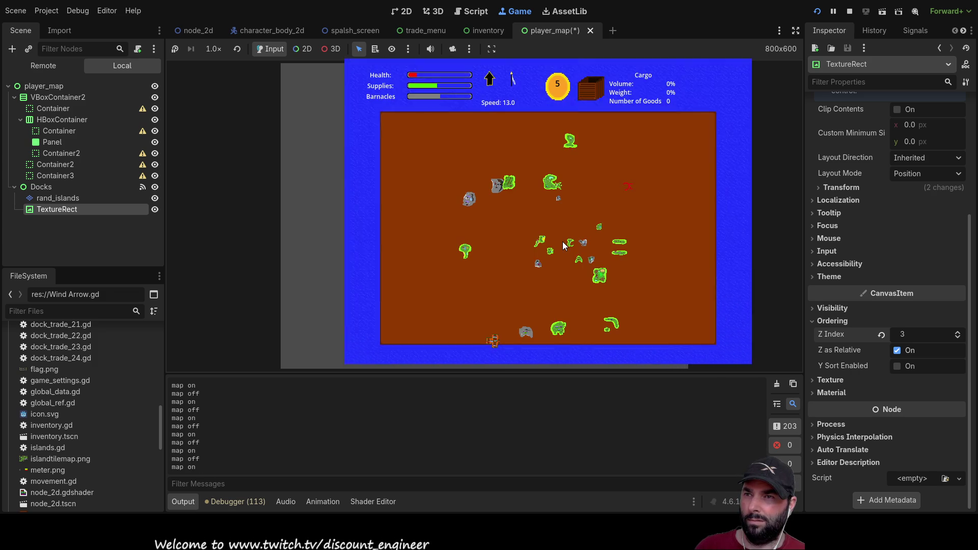
pyautogui.press('m')
pyautogui.press('m')
pyautogui.press('m')
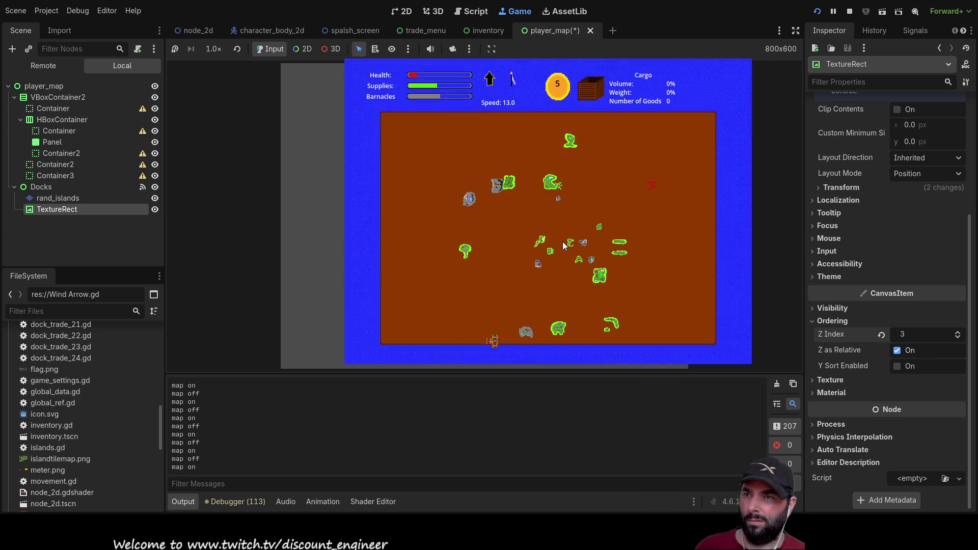
pyautogui.press('m')
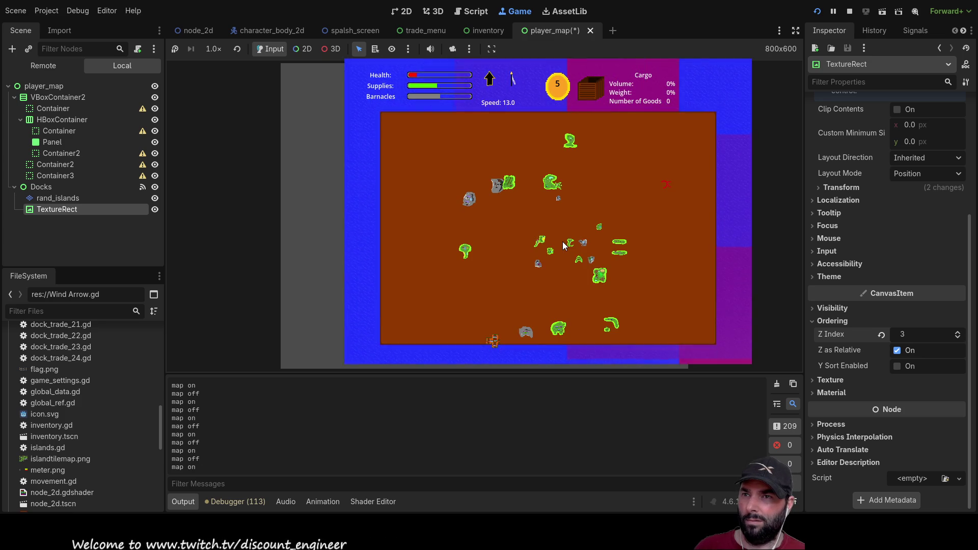
pyautogui.press('m')
pyautogui.press('m')
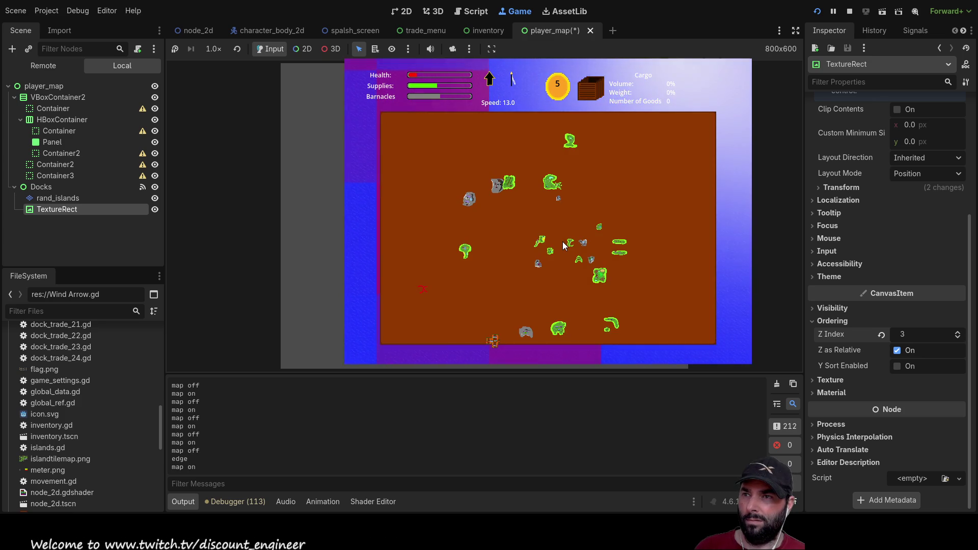
pyautogui.press('m')
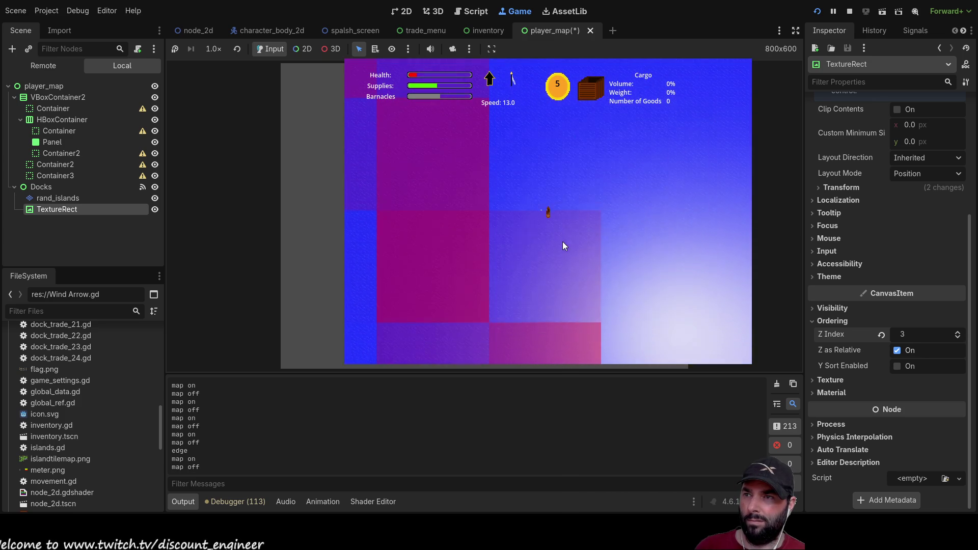
pyautogui.press('m')
pyautogui.press('m')
pyautogui.press('m')
pyautogui.press('m')
pyautogui.press('m')
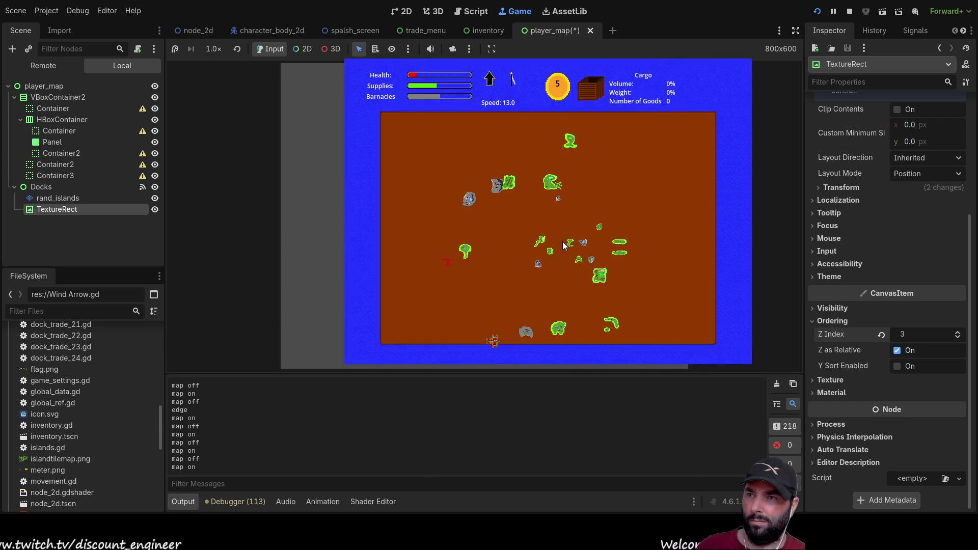
pyautogui.press('m')
pyautogui.press('m')
pyautogui.press('m')
pyautogui.press('m')
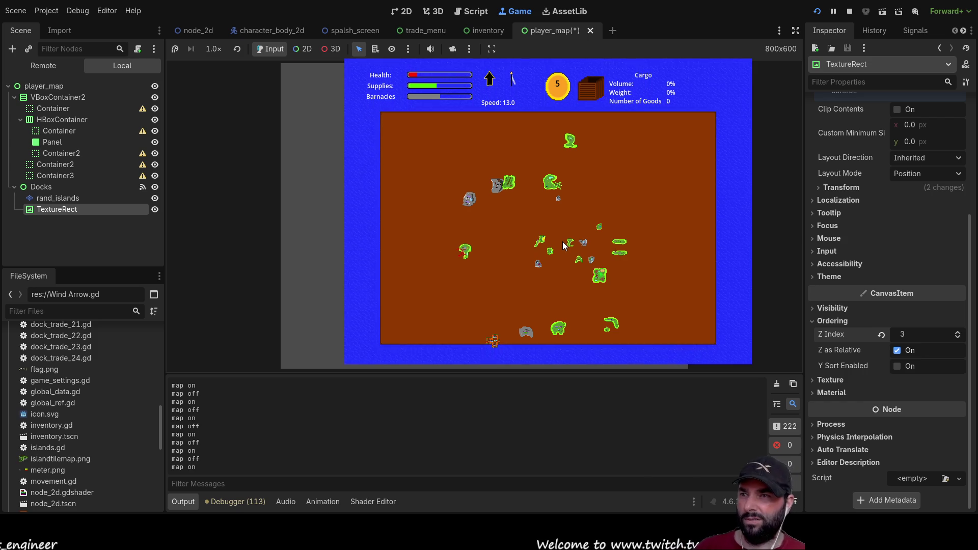
pyautogui.press('m')
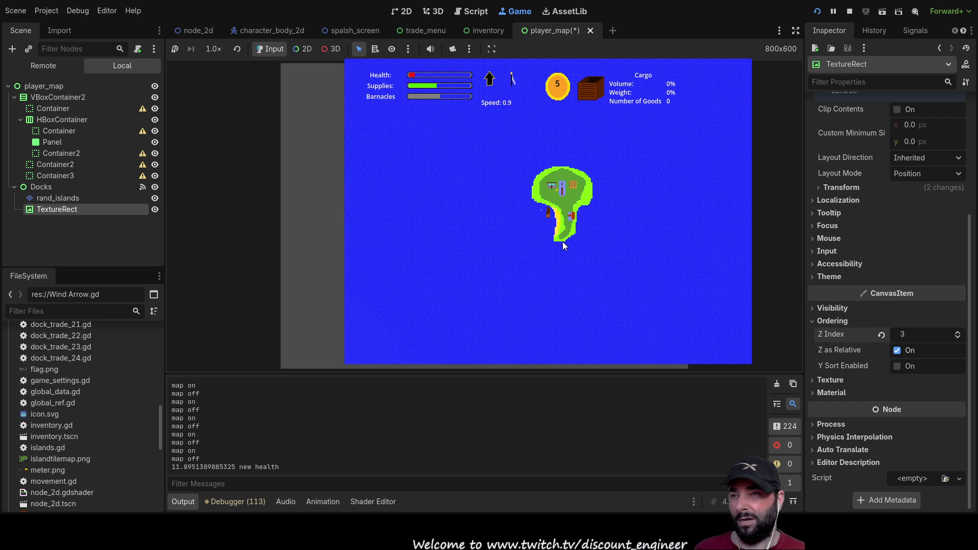
pyautogui.press('m')
pyautogui.press('m')
pyautogui.press('m')
pyautogui.press('m')
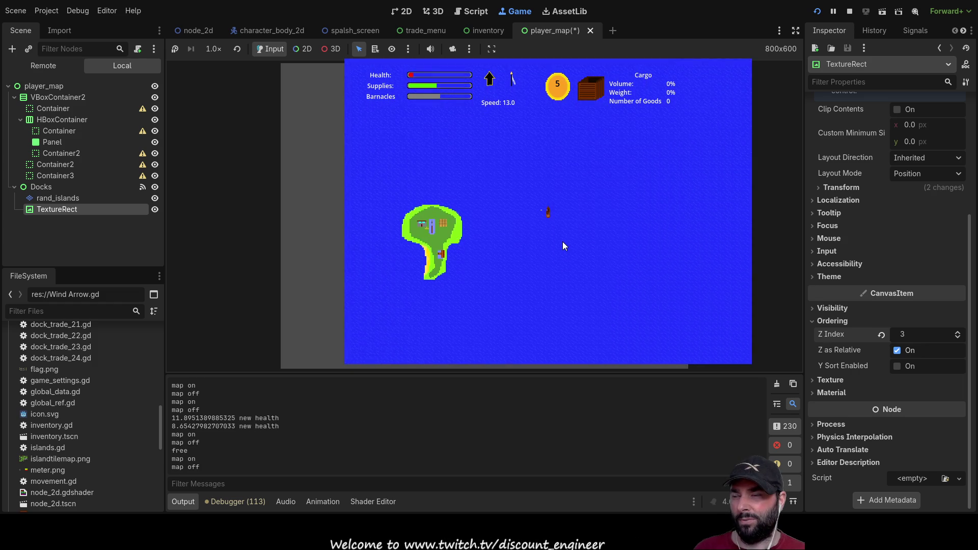
pyautogui.press('m')
pyautogui.press('m')
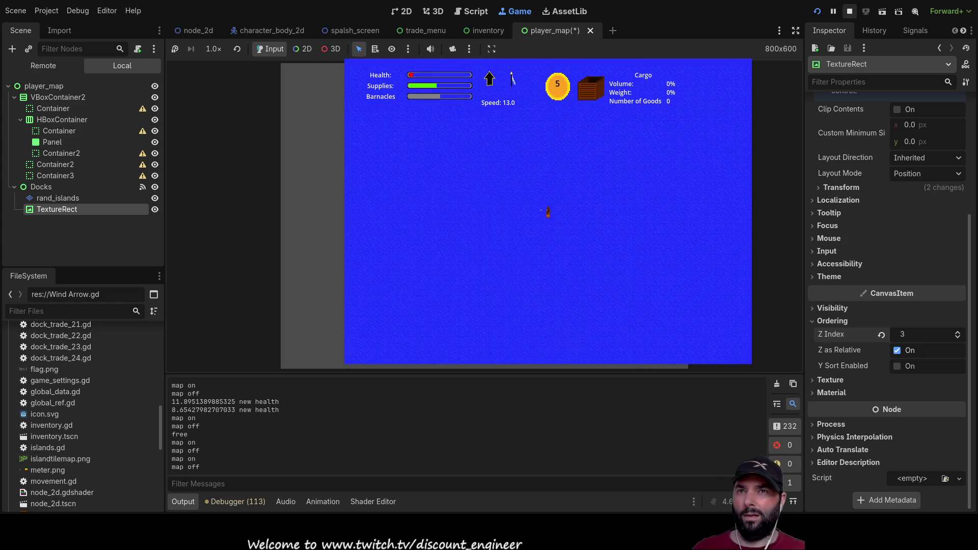
pyautogui.press('F8')
# - Return to the 2D view and select the TextureRect map marker in the Scene tree
pyautogui.click(405, 11)
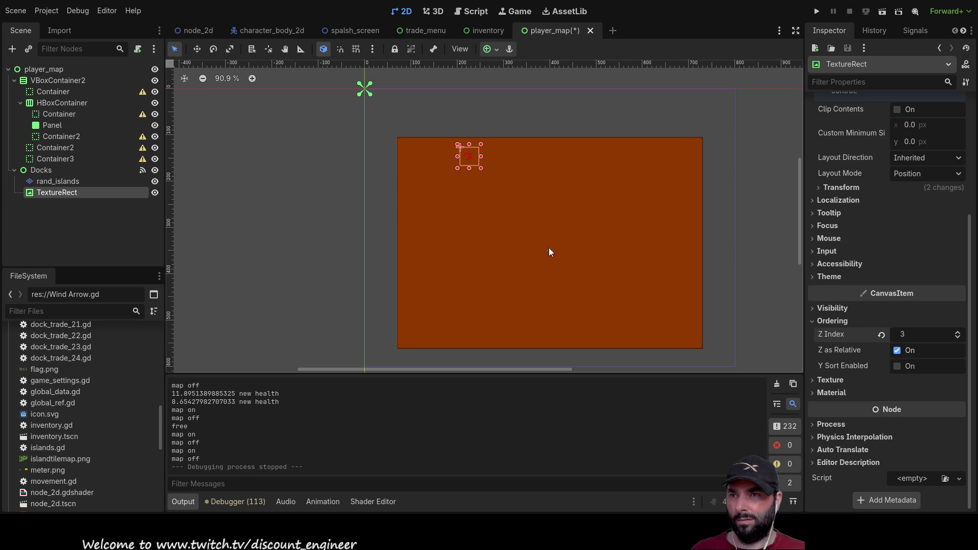
pyautogui.click(65, 183)
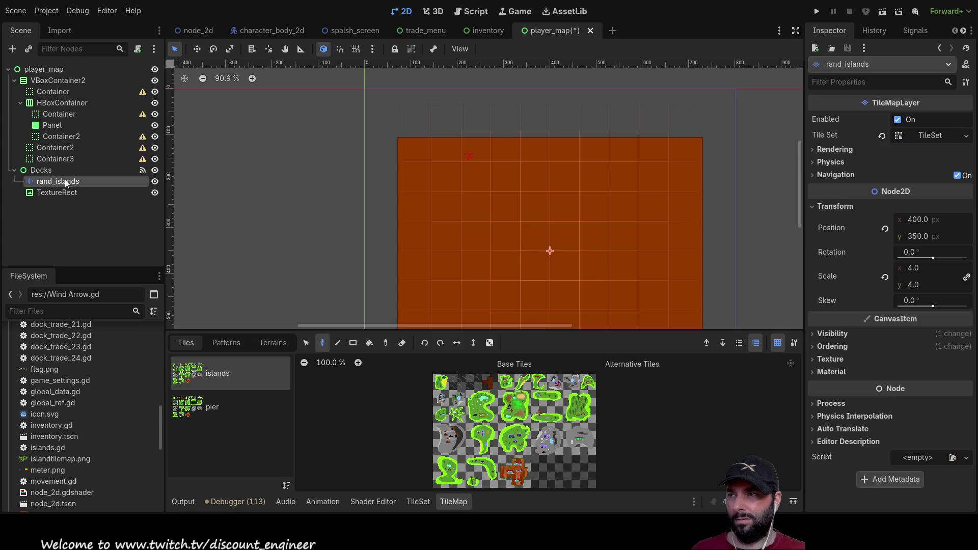
pyautogui.click(66, 194)
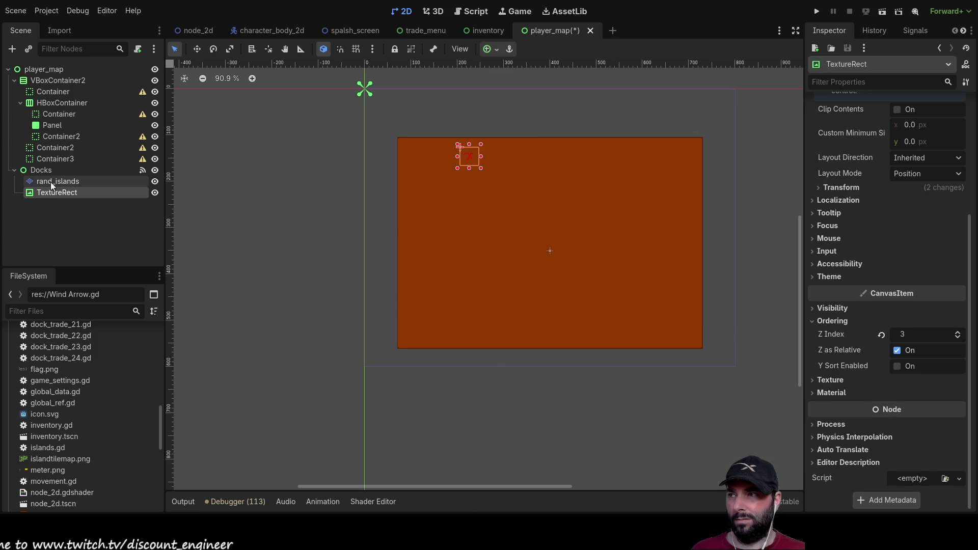
pyautogui.click(51, 182)
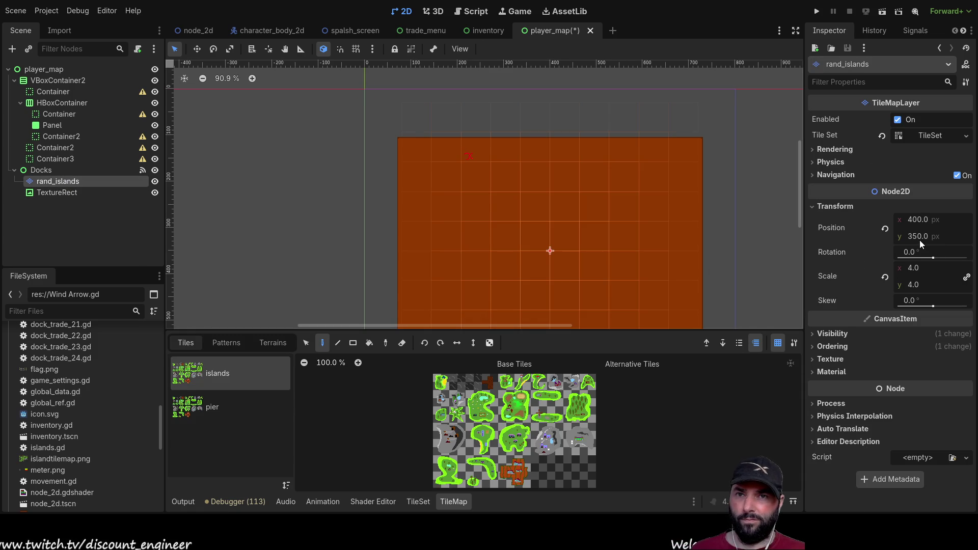
pyautogui.click(64, 193)
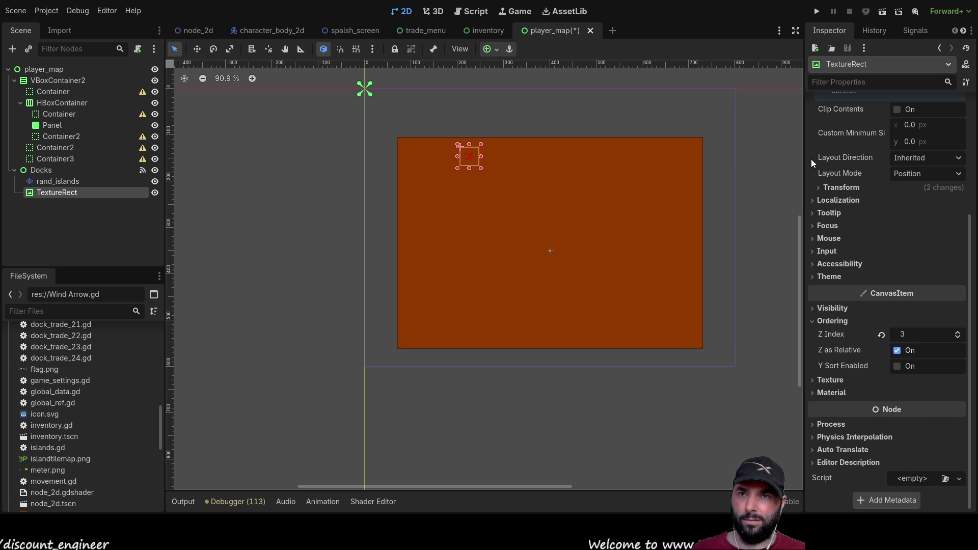
# - Expand Layout > Transform and set the marker's position to 400, 350
pyautogui.scroll(3, 893, 230)
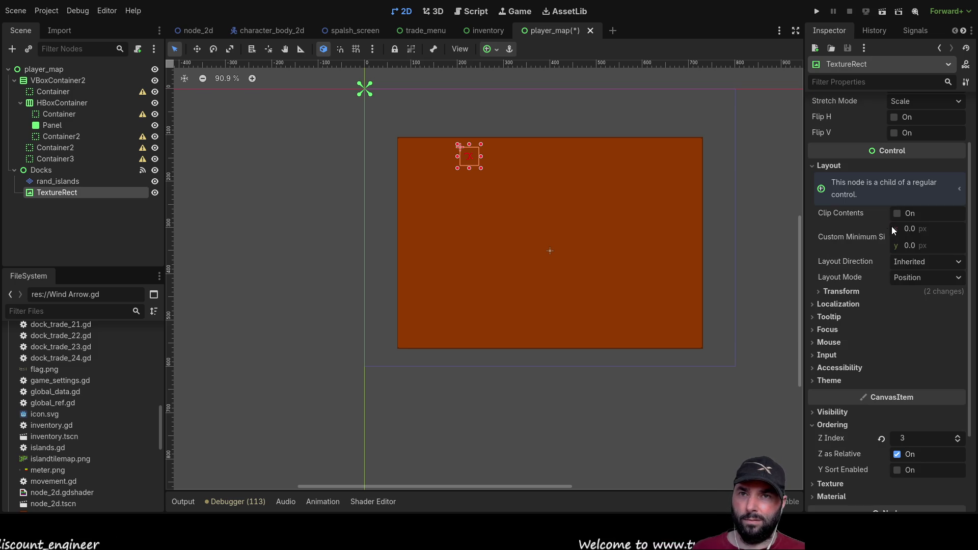
pyautogui.click(818, 292)
pyautogui.click(916, 305)
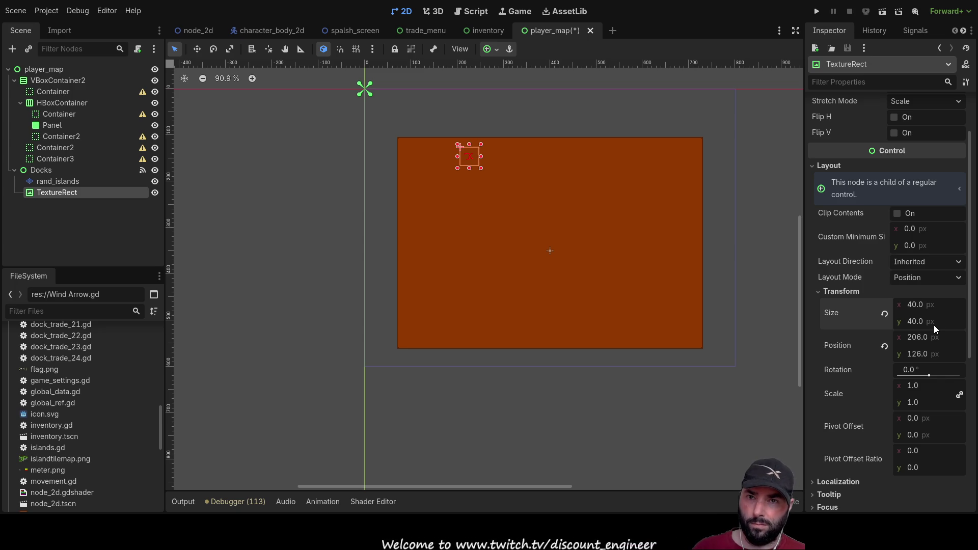
pyautogui.click(917, 336)
pyautogui.write('400')
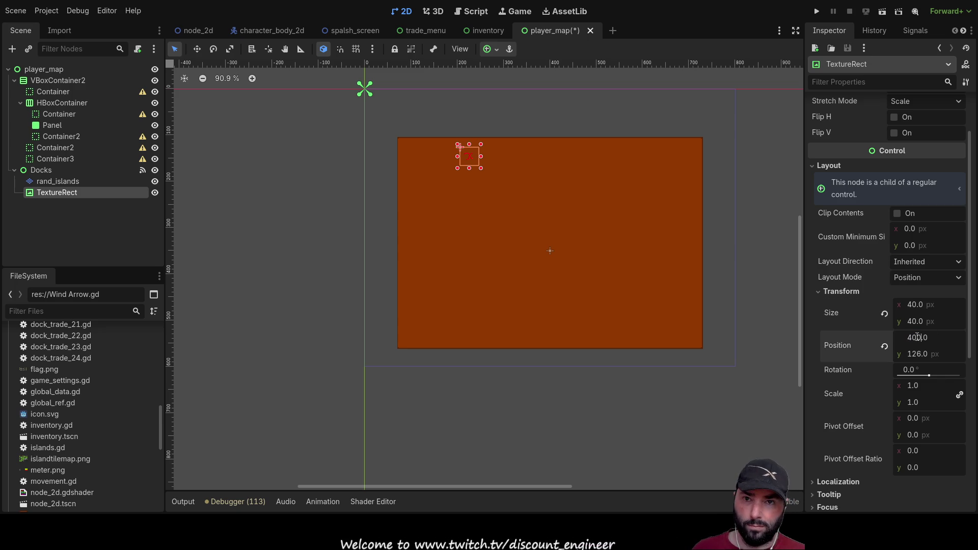
pyautogui.press('Return')
pyautogui.click(916, 354)
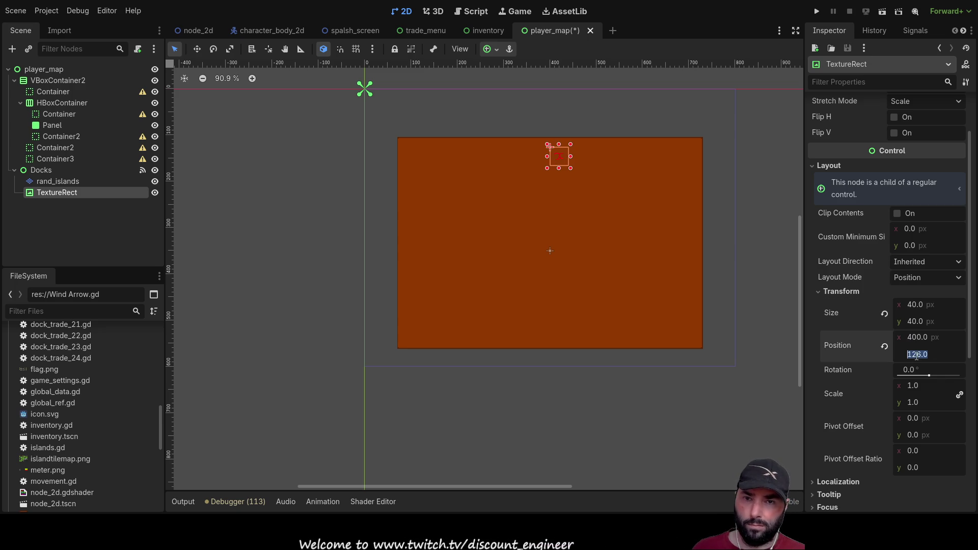
pyautogui.write('350')
pyautogui.press('Return')
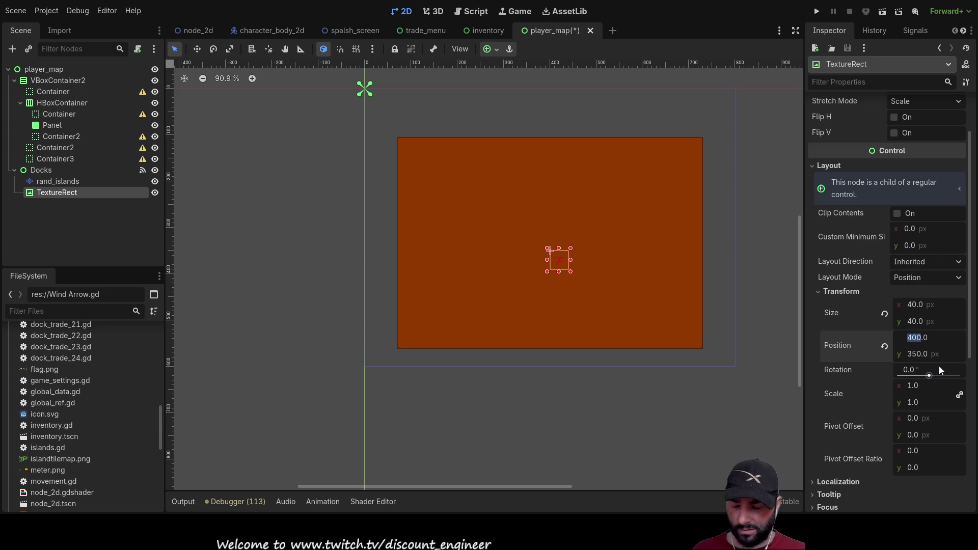
# - Correct the marker's position to 380, 330, then select the rand_islands layer
pyautogui.press('Return')
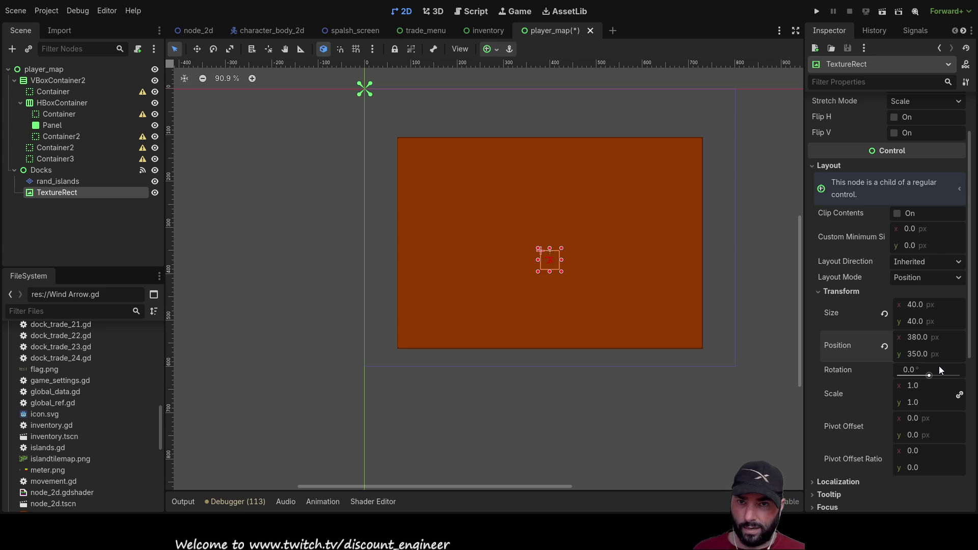
pyautogui.click(917, 356)
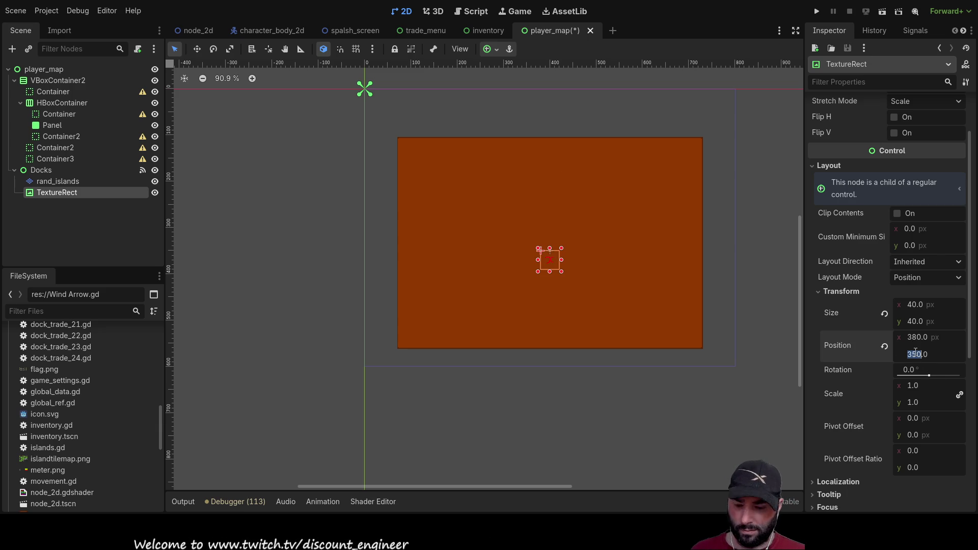
pyautogui.write('330')
pyautogui.press('Return')
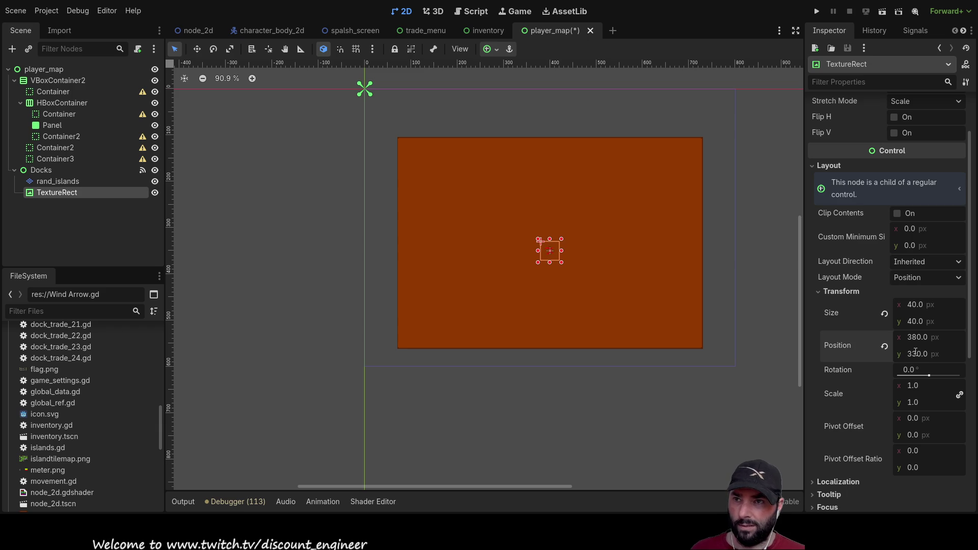
pyautogui.scroll(13, 604, 289)
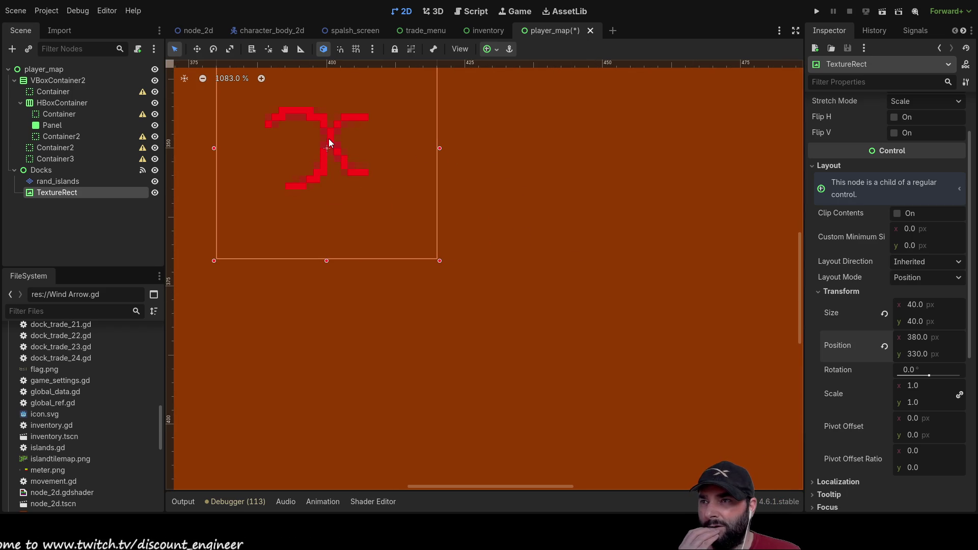
pyautogui.scroll(-6, 558, 182)
pyautogui.scroll(-6, 573, 203)
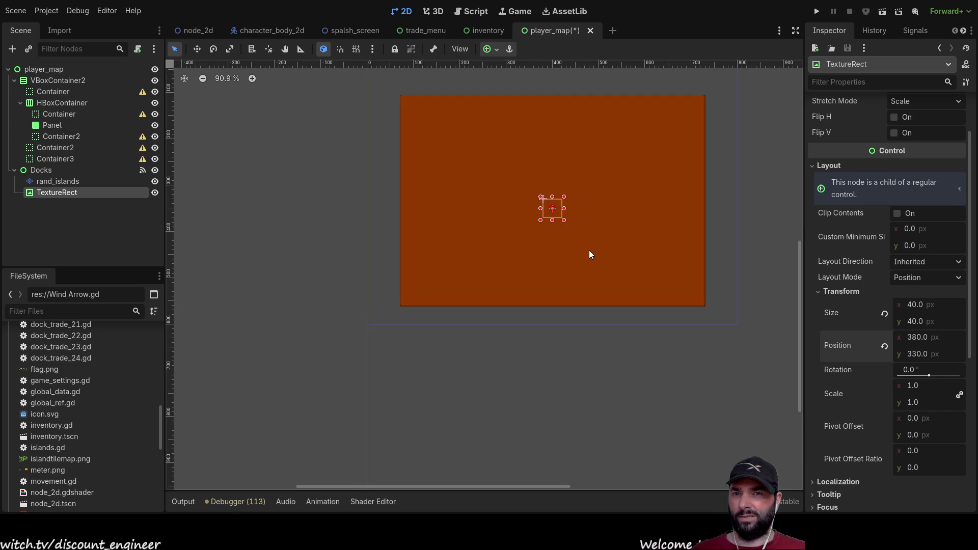
pyautogui.click(61, 181)
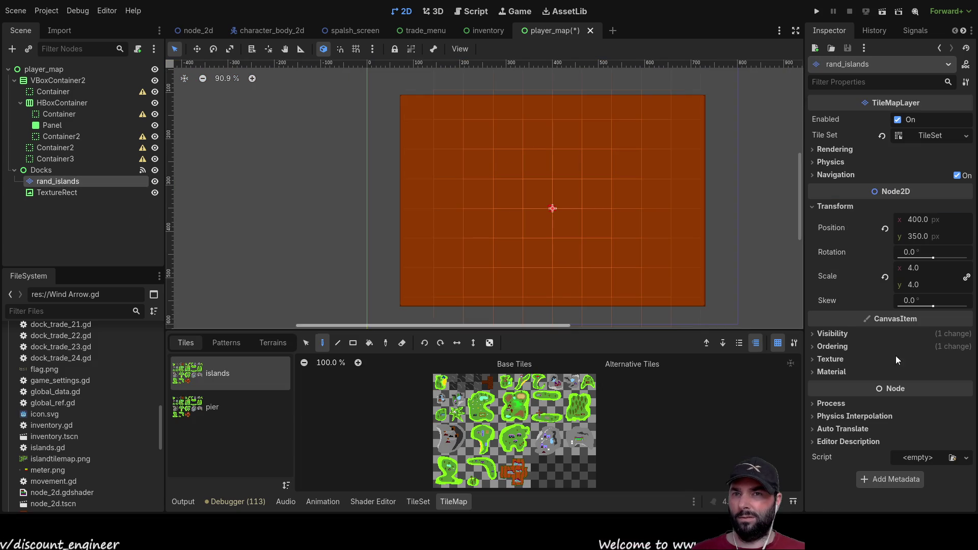
pyautogui.scroll(6, 564, 206)
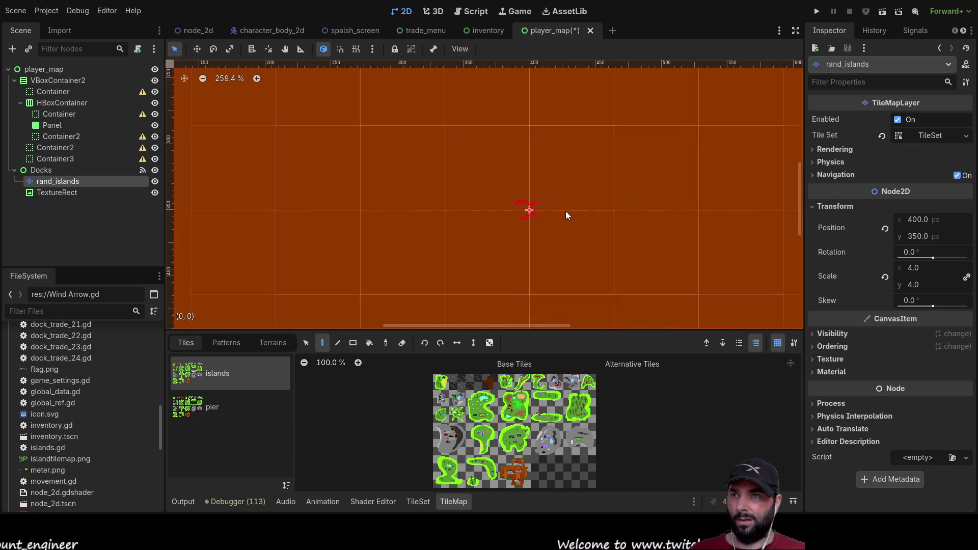
pyautogui.moveTo(351, 168); pyautogui.dragTo(684, 247)
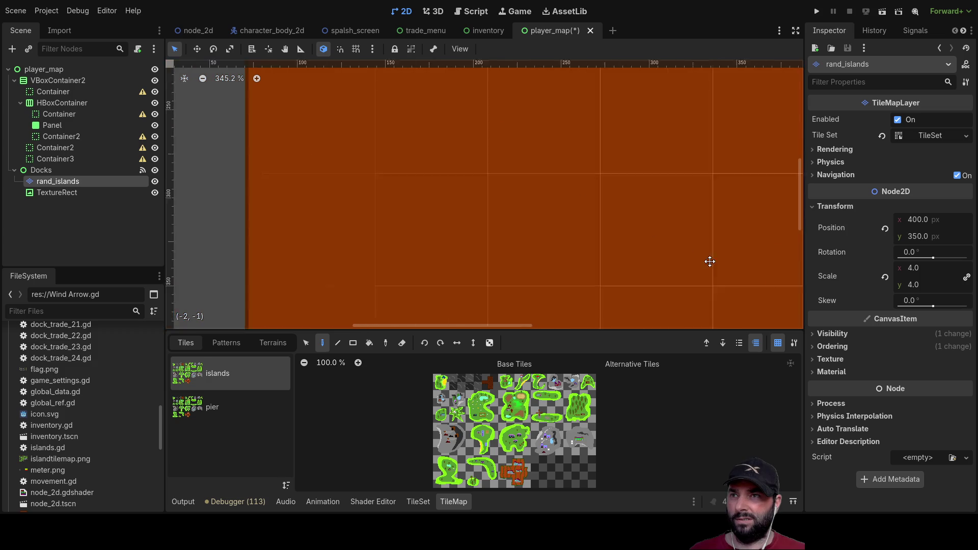
pyautogui.moveTo(357, 142)
pyautogui.mouseDown()
pyautogui.moveTo(560, 285)
pyautogui.moveTo(201, 236)
pyautogui.moveTo(173, 218)
pyautogui.mouseUp()
pyautogui.moveTo(651, 178); pyautogui.dragTo(544, 175)
pyautogui.scroll(5, 546, 179)
pyautogui.scroll(7, 520, 150)
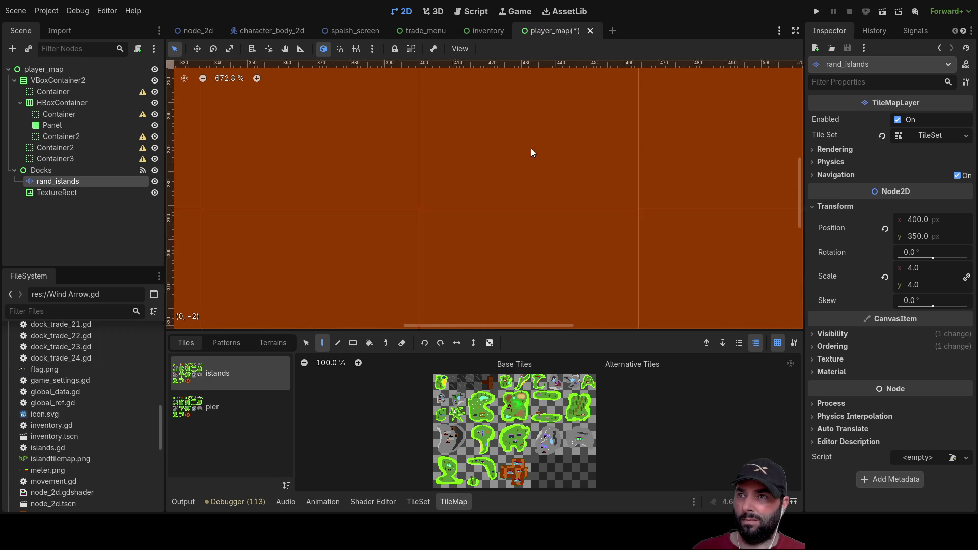
pyautogui.moveTo(510, 127); pyautogui.dragTo(484, 171)
pyautogui.scroll(1, 454, 151)
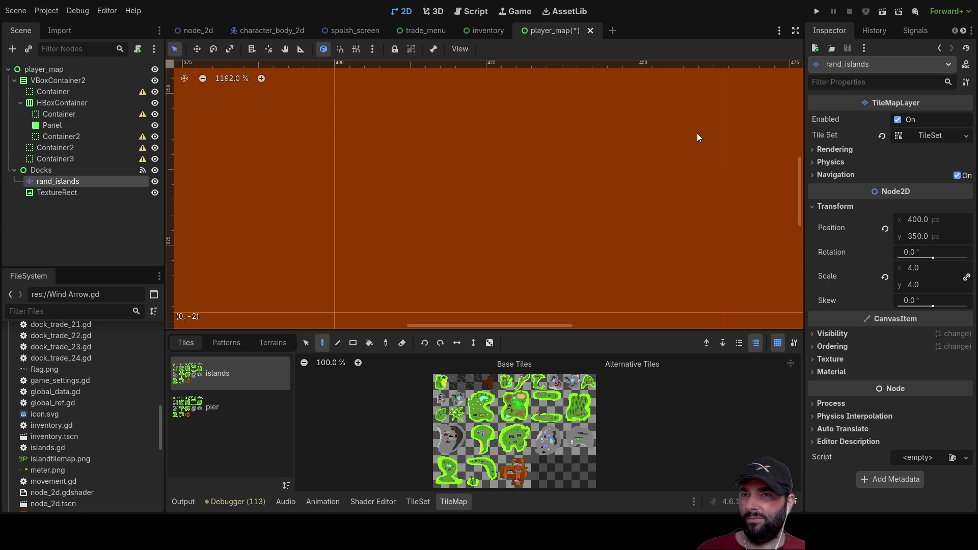
pyautogui.scroll(-10, 469, 155)
pyautogui.scroll(-5, 469, 160)
pyautogui.scroll(1, 468, 154)
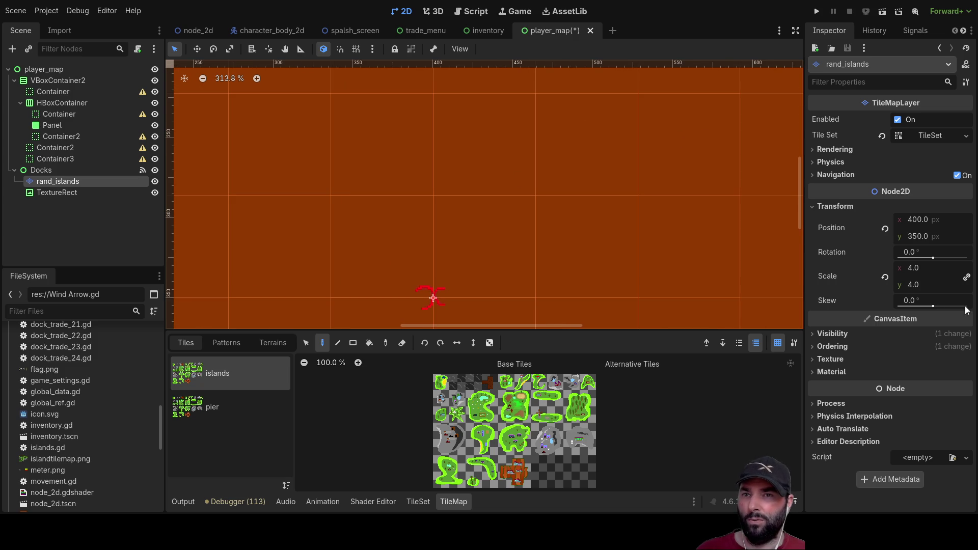
pyautogui.click(912, 268)
# - Set the rand_islands layer's Transform scale to 0.5 on both axes
pyautogui.moveTo(912, 268); pyautogui.dragTo(923, 269)
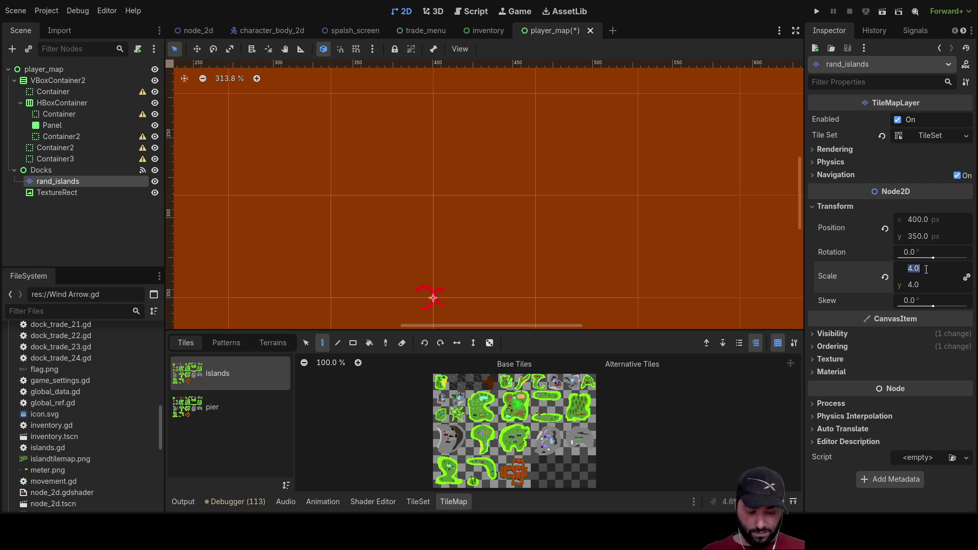
pyautogui.write('0.5')
pyautogui.press('Return')
pyautogui.scroll(3, 453, 214)
pyautogui.scroll(-3, 515, 213)
pyautogui.scroll(2, 535, 187)
pyautogui.scroll(6, 510, 114)
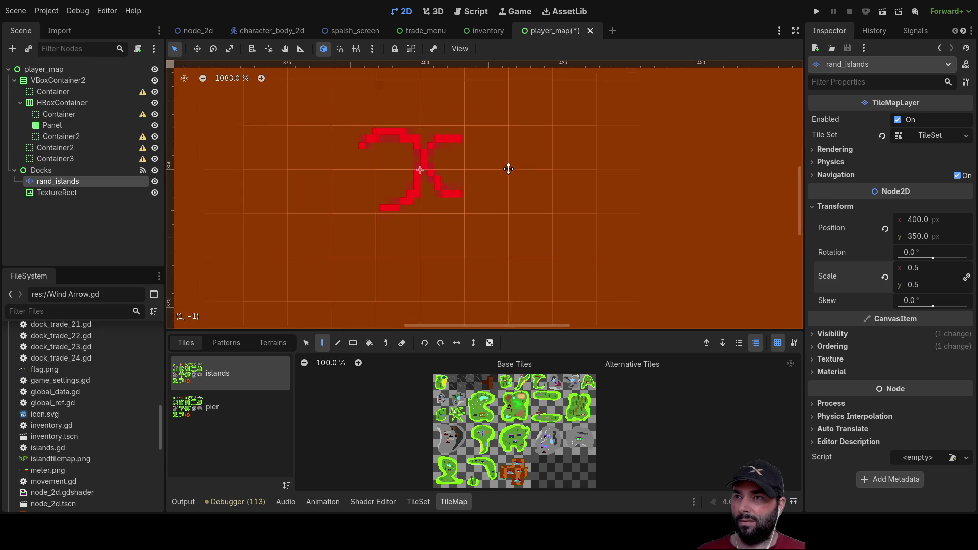
pyautogui.scroll(-5, 509, 183)
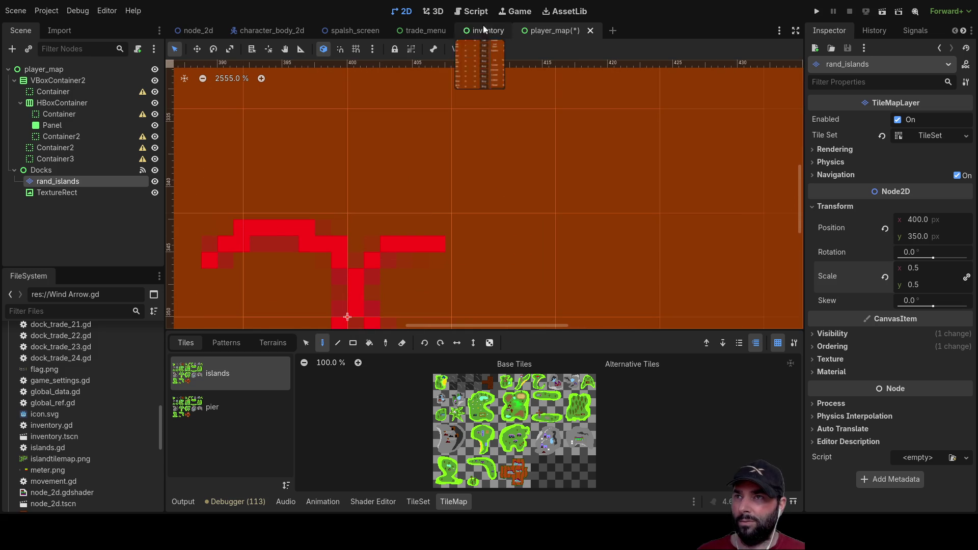
# - Check the Vector2(0.5, 0.5) scale line in player_map.gd, then return to 2D
pyautogui.hotkey('ctrl', 'F3')
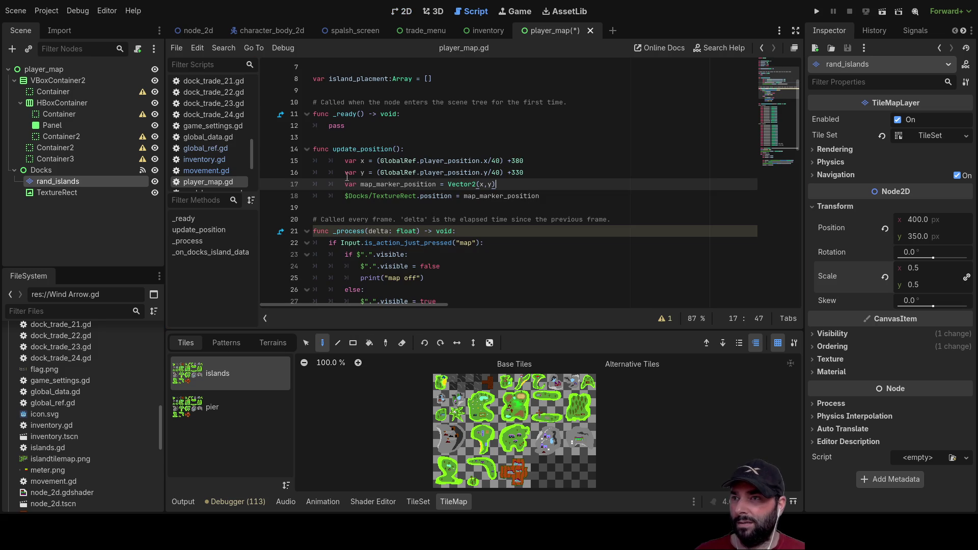
pyautogui.scroll(-15, 425, 177)
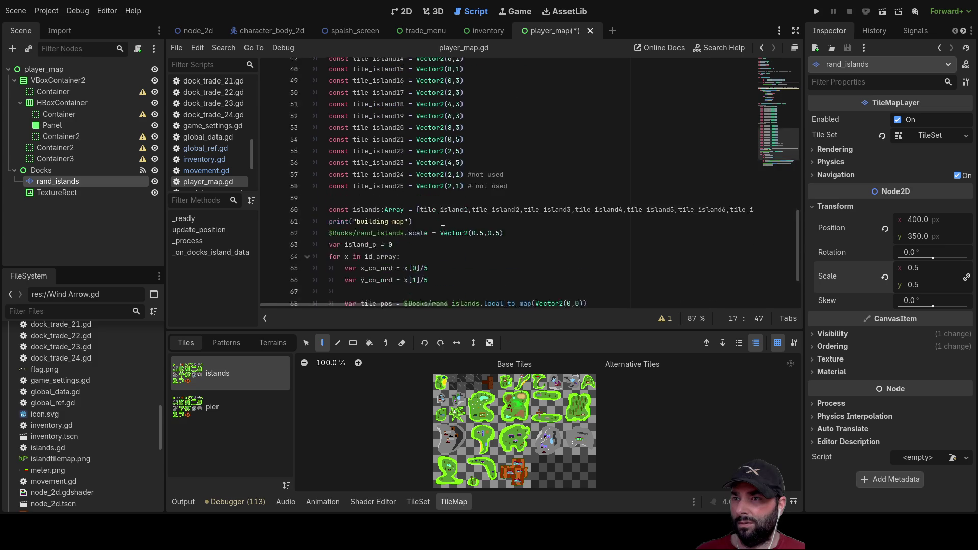
pyautogui.click(482, 153)
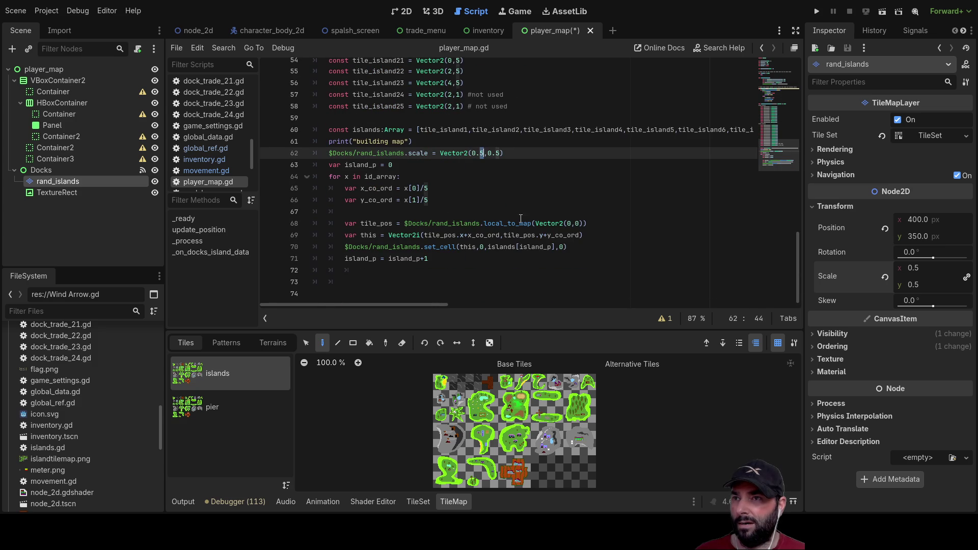
pyautogui.click(402, 14)
pyautogui.scroll(3, 400, 168)
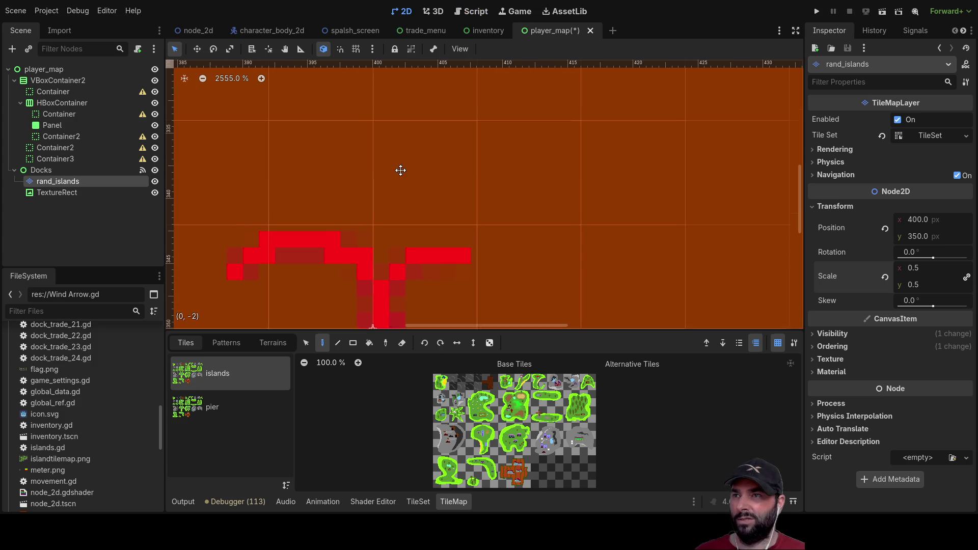
# - Zoom in and out around the red marker, then open player_map.gd in the Script workspace
pyautogui.scroll(4, 386, 81)
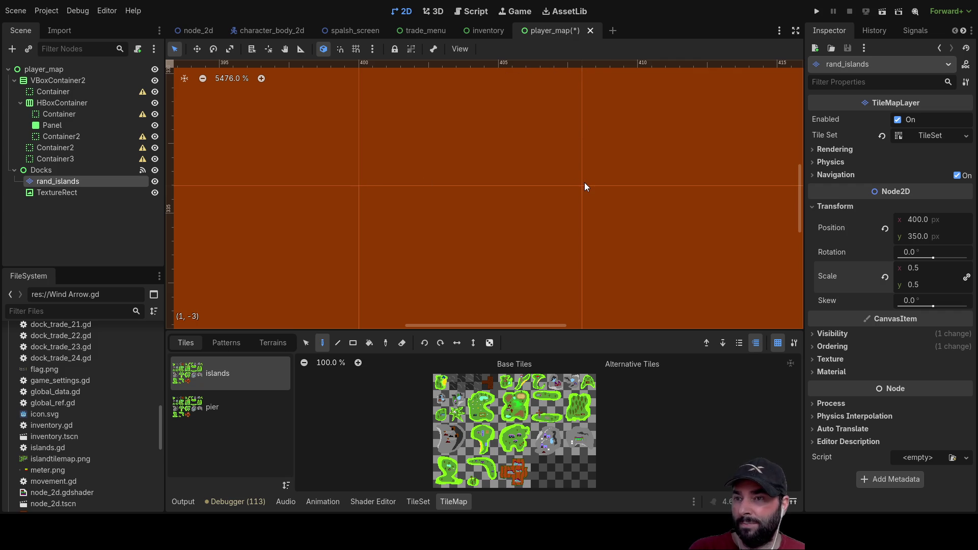
pyautogui.scroll(-12, 584, 185)
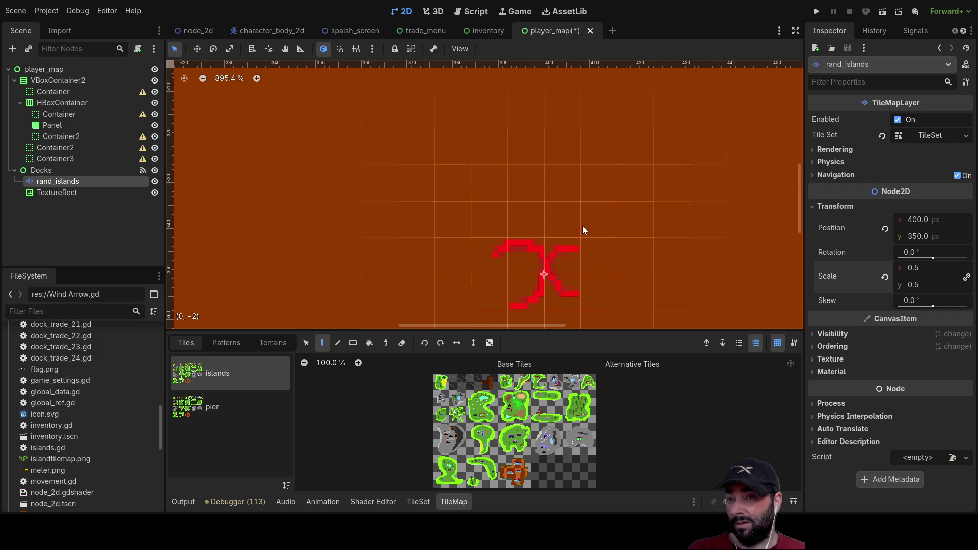
pyautogui.scroll(-5, 599, 218)
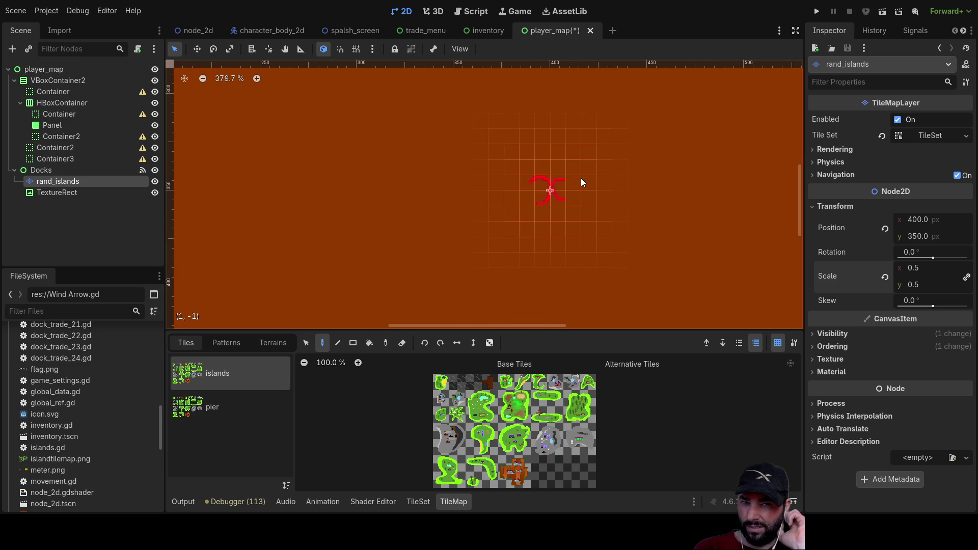
pyautogui.scroll(-13, 581, 183)
pyautogui.scroll(12, 499, 204)
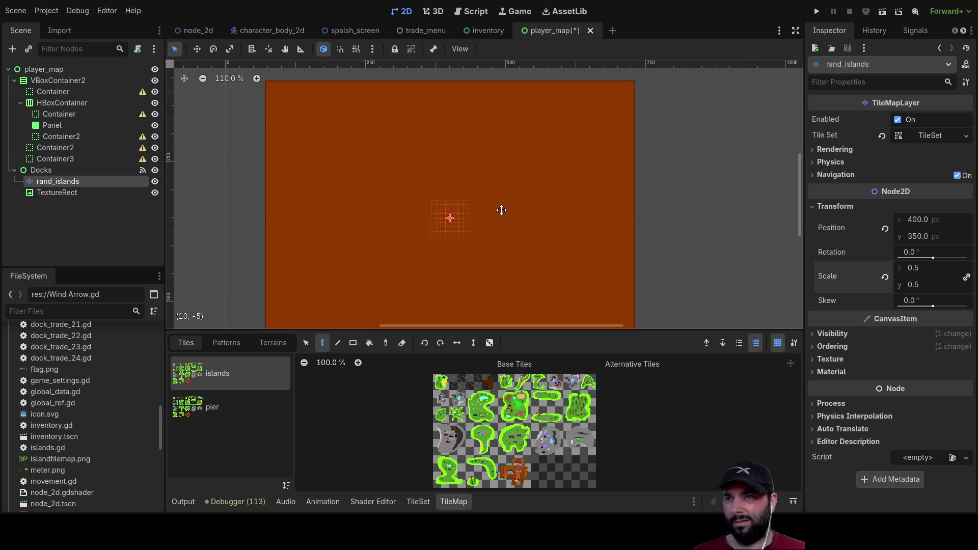
pyautogui.scroll(-5, 489, 199)
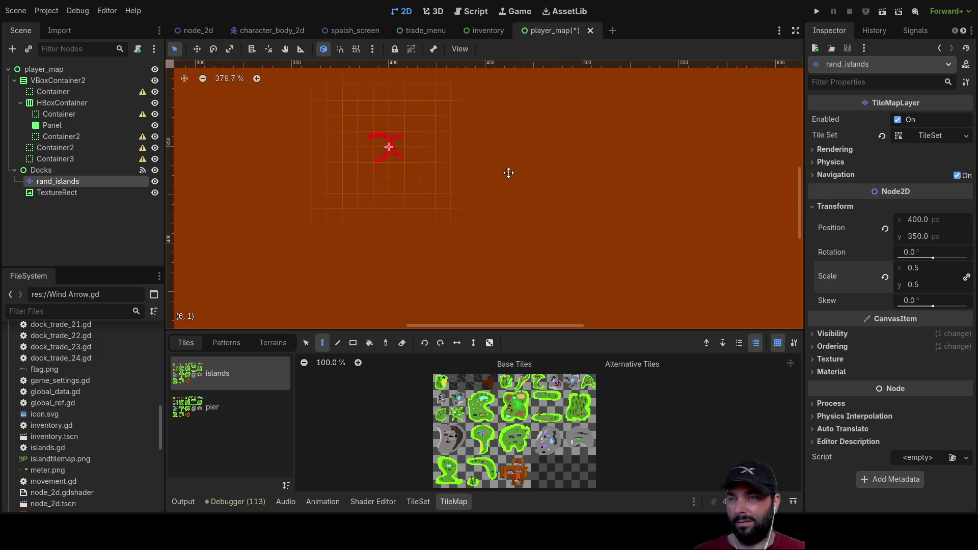
pyautogui.scroll(12, 548, 185)
pyautogui.scroll(-1, 519, 180)
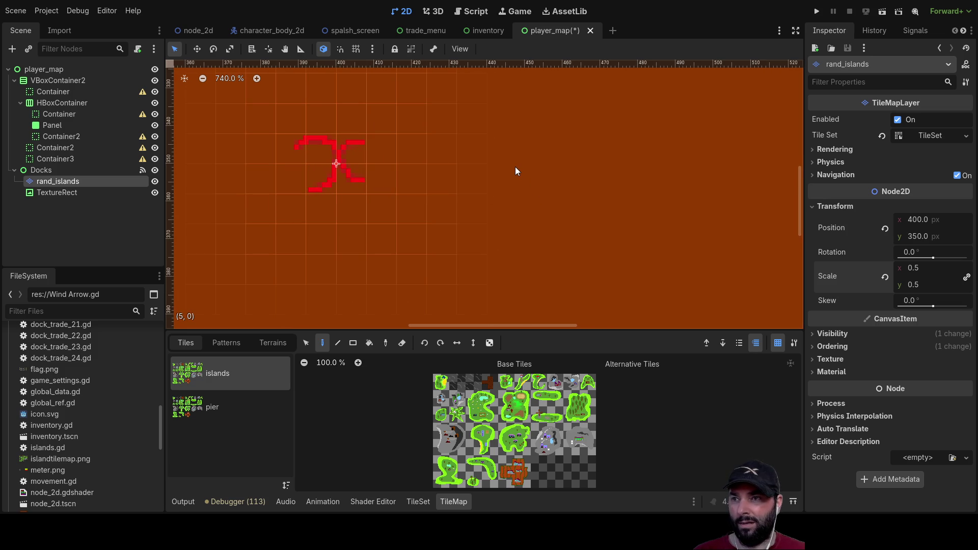
pyautogui.scroll(2, 531, 160)
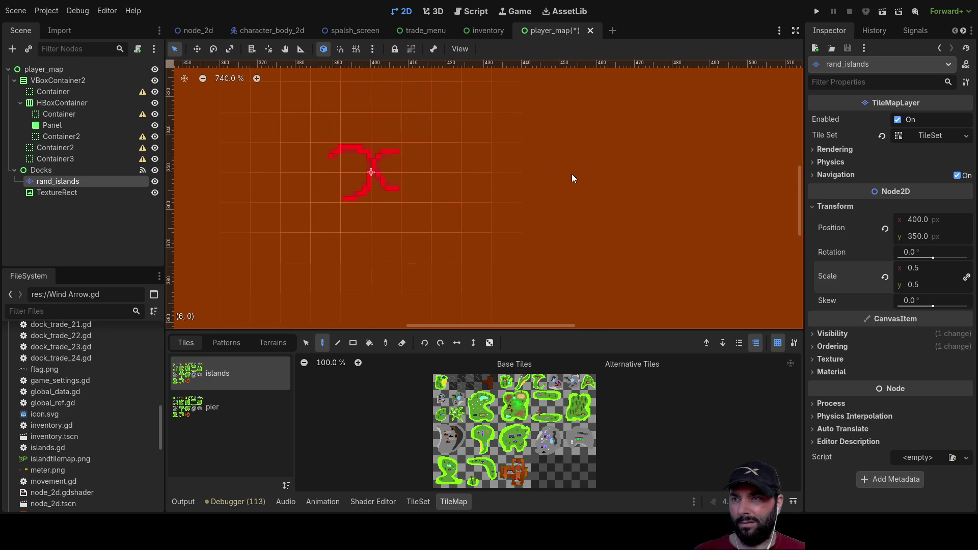
pyautogui.click(476, 12)
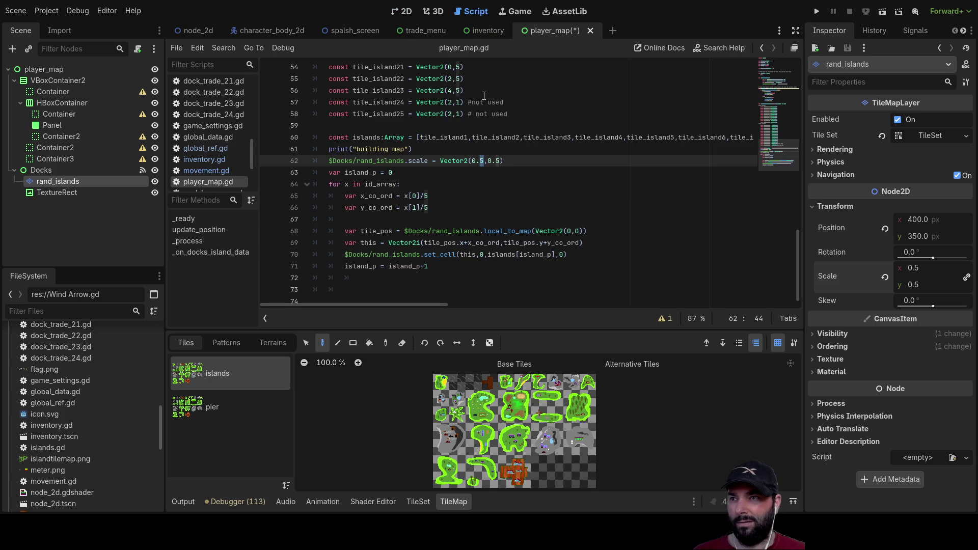
# - Review update_position in player_map.gd, picking out the /40 divisor on the y line
pyautogui.scroll(12, 506, 174)
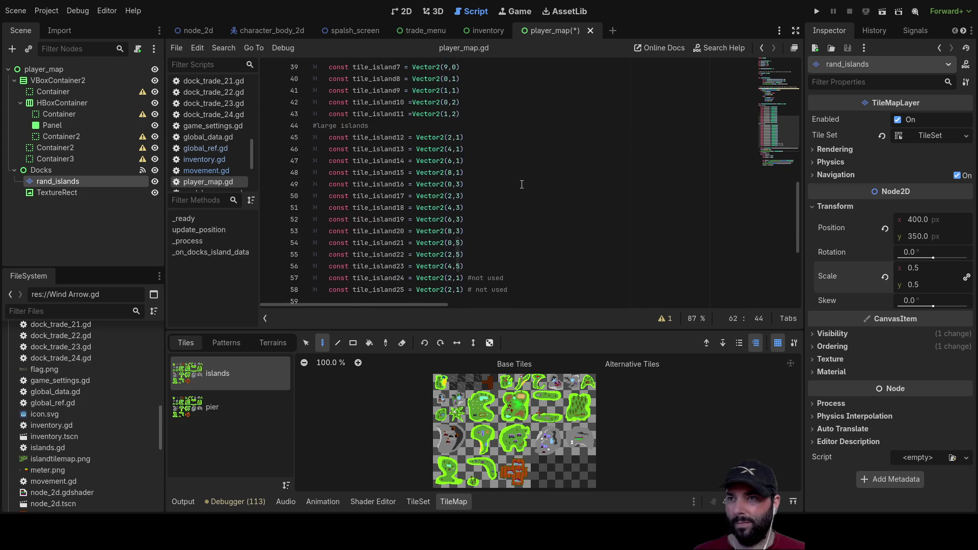
pyautogui.scroll(-12, 522, 185)
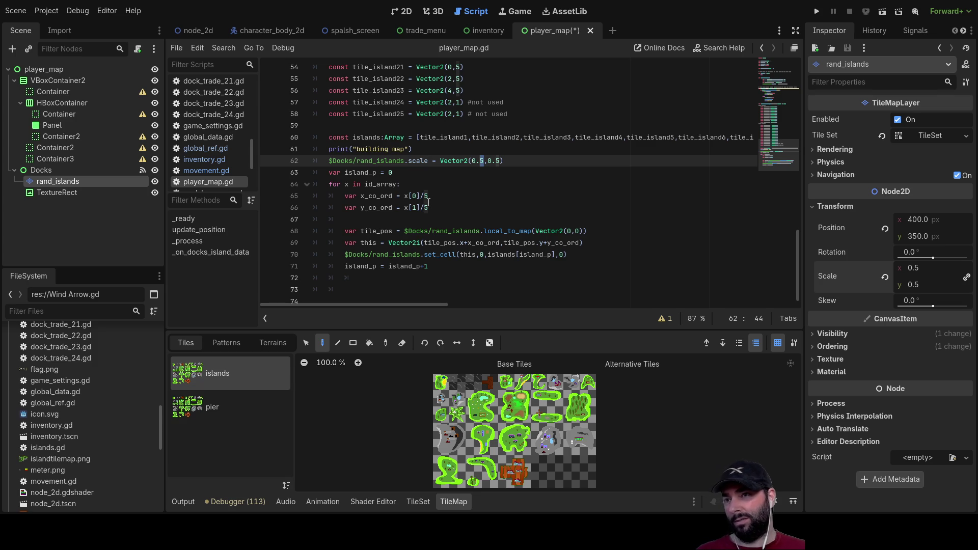
pyautogui.scroll(12, 432, 208)
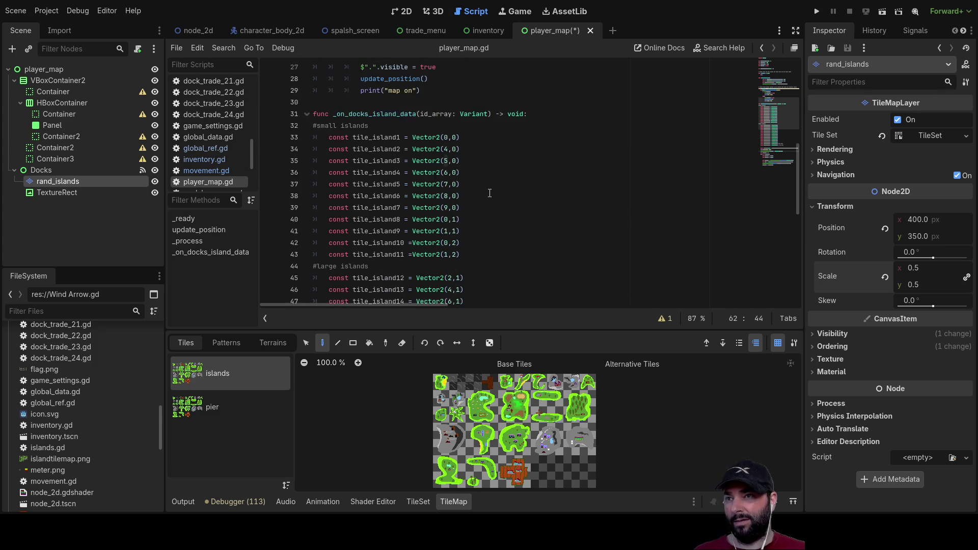
pyautogui.scroll(2, 549, 231)
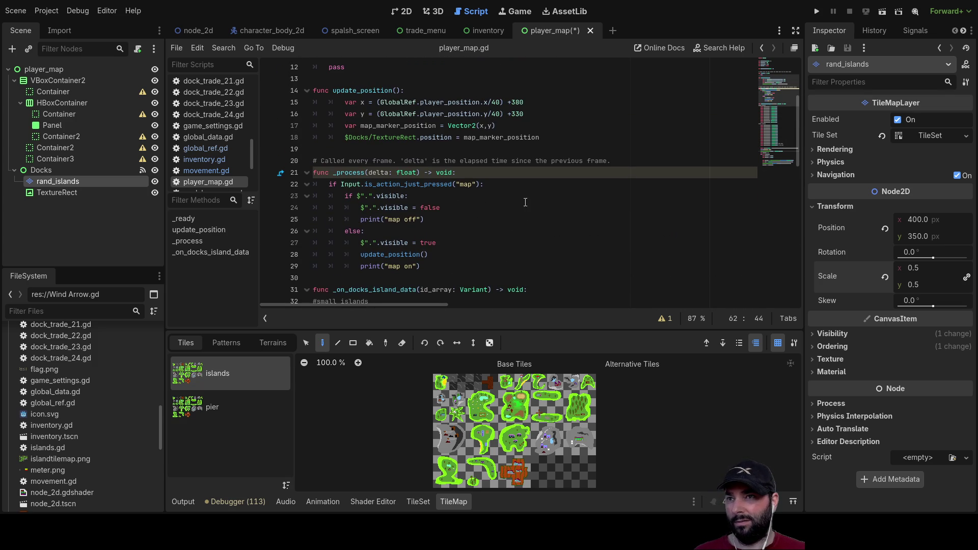
pyautogui.doubleClick(496, 114)
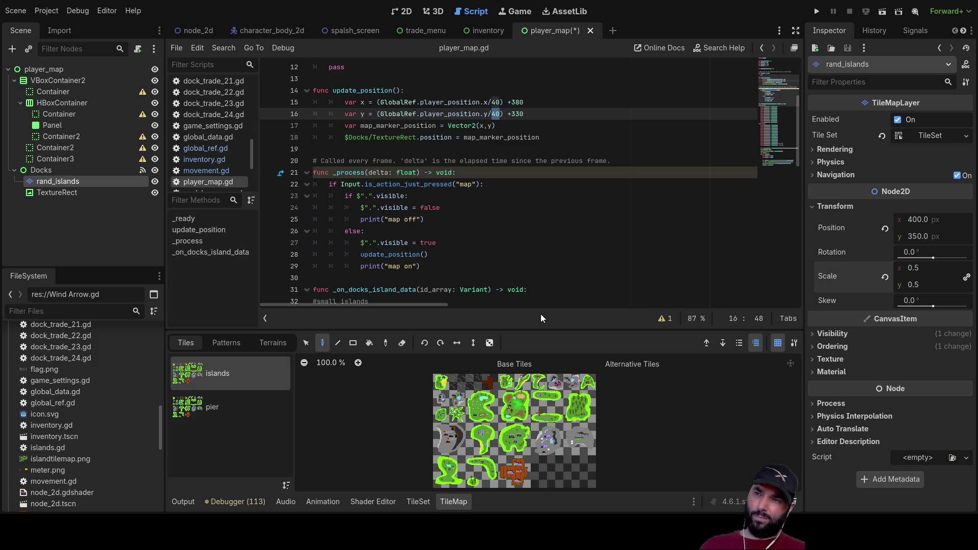
# - Inspect the island loop's x coordinate calculation, then go back to the 2D canvas
pyautogui.scroll(-10, 501, 249)
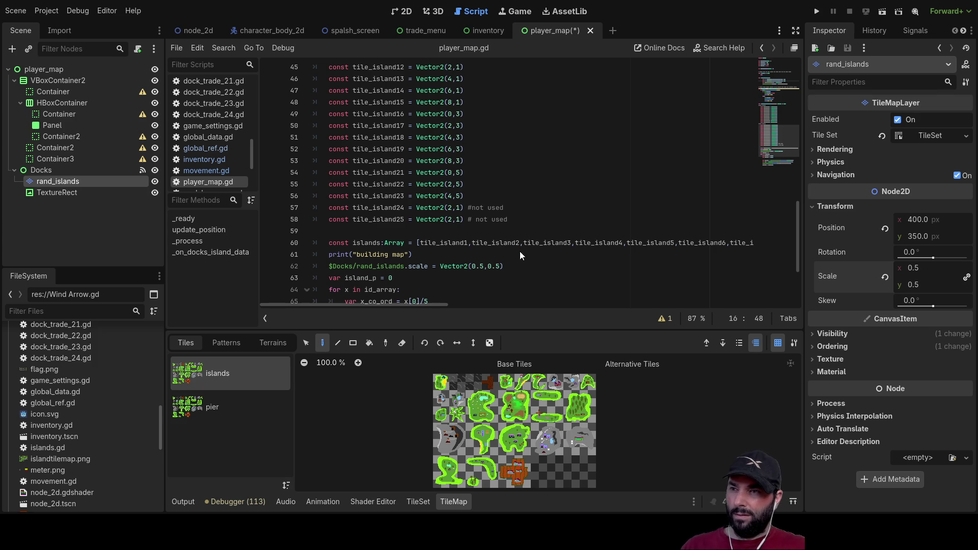
pyautogui.scroll(-3, 546, 179)
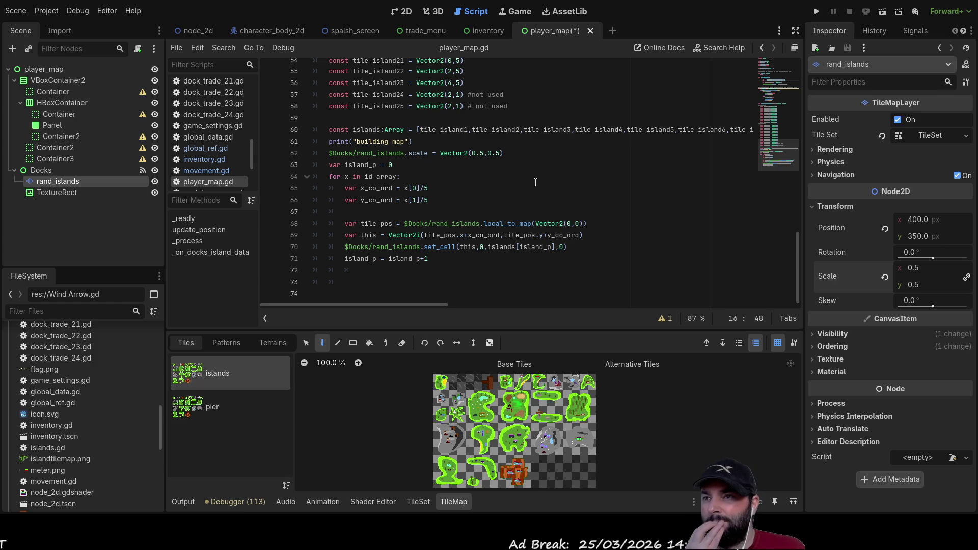
pyautogui.click(430, 187)
pyautogui.press('End')
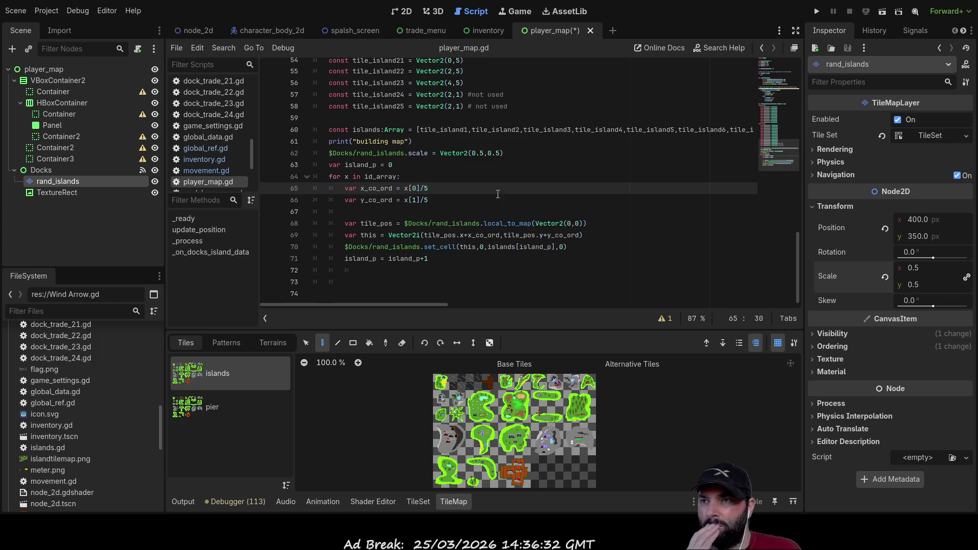
pyautogui.scroll(15, 494, 199)
pyautogui.scroll(-3, 554, 212)
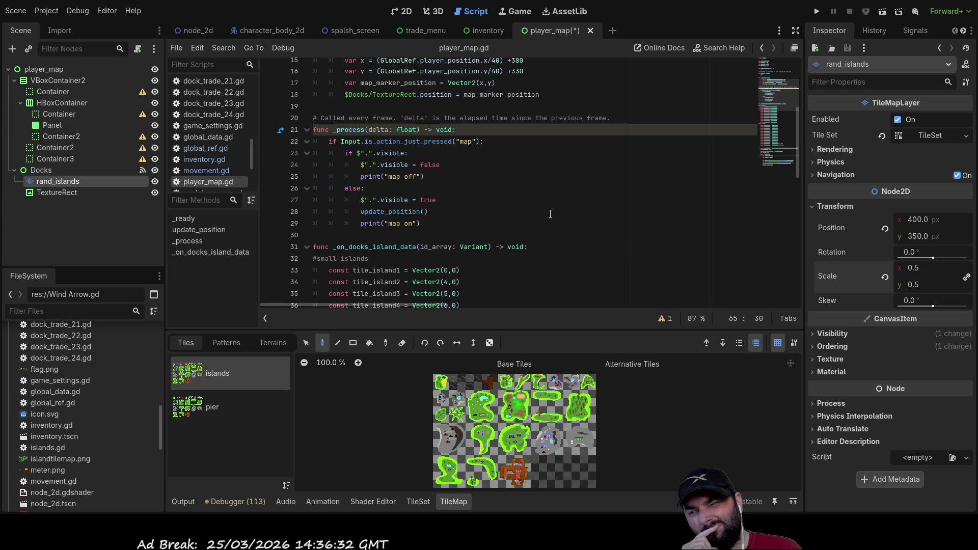
pyautogui.moveTo(416, 29)
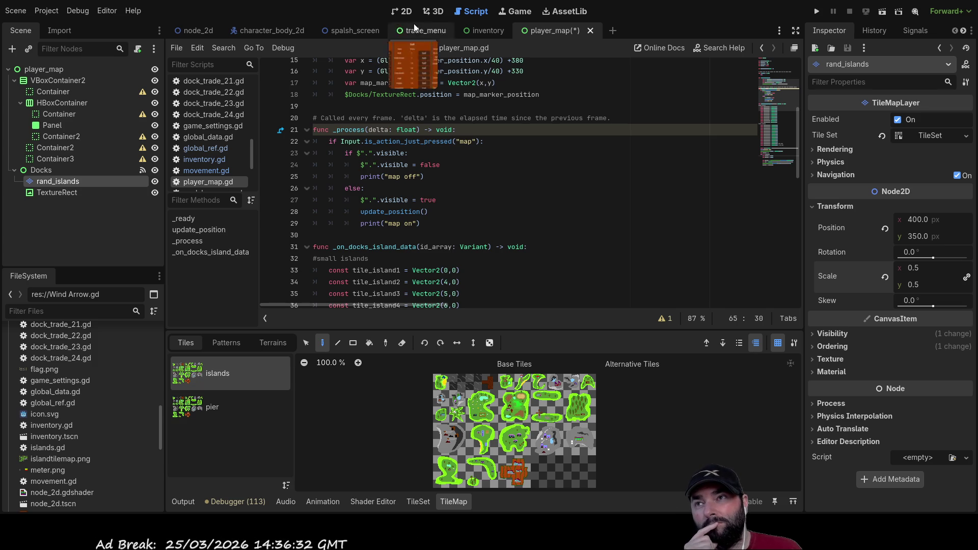
pyautogui.click(402, 12)
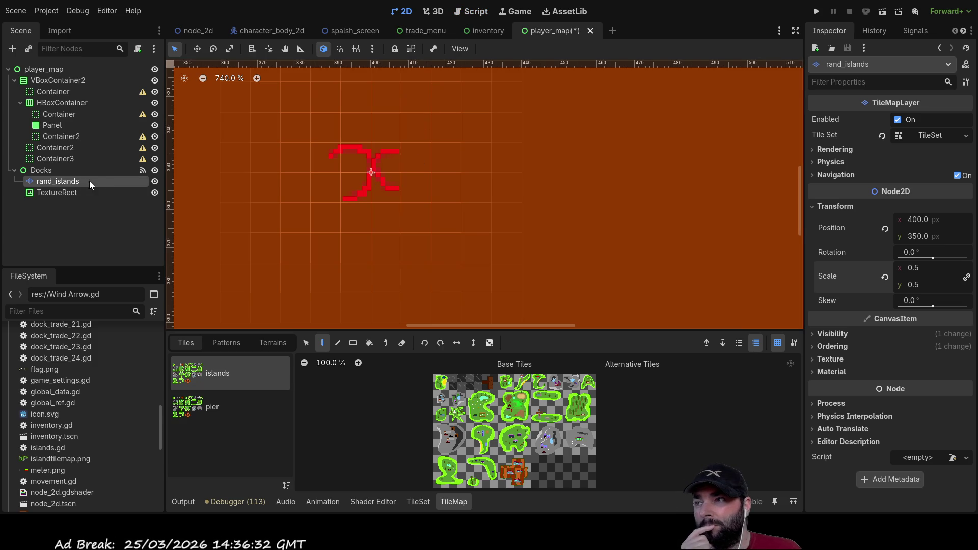
# - Paint the top-left island tile over the red ship marker, zoom in, and start editing the layer's x position
pyautogui.click(441, 381)
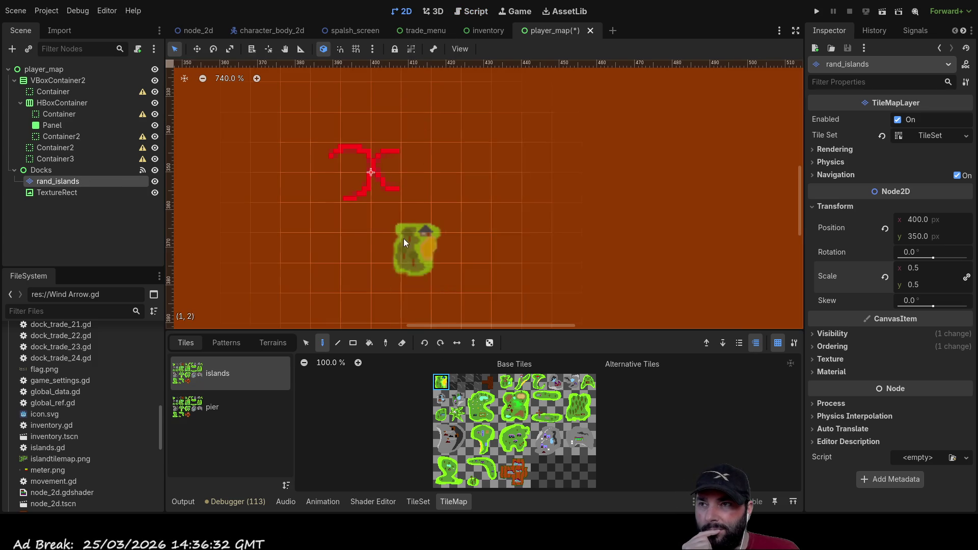
pyautogui.click(381, 178)
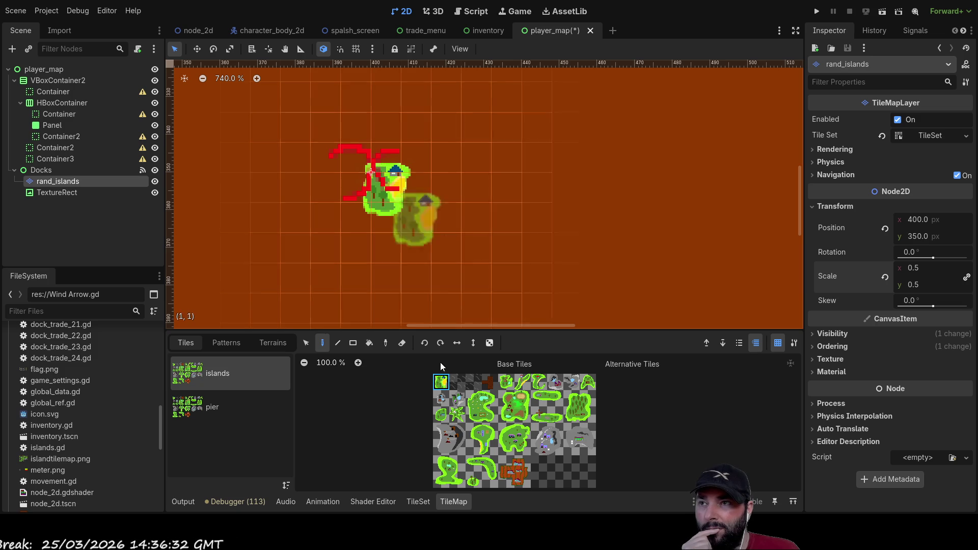
pyautogui.scroll(3, 444, 254)
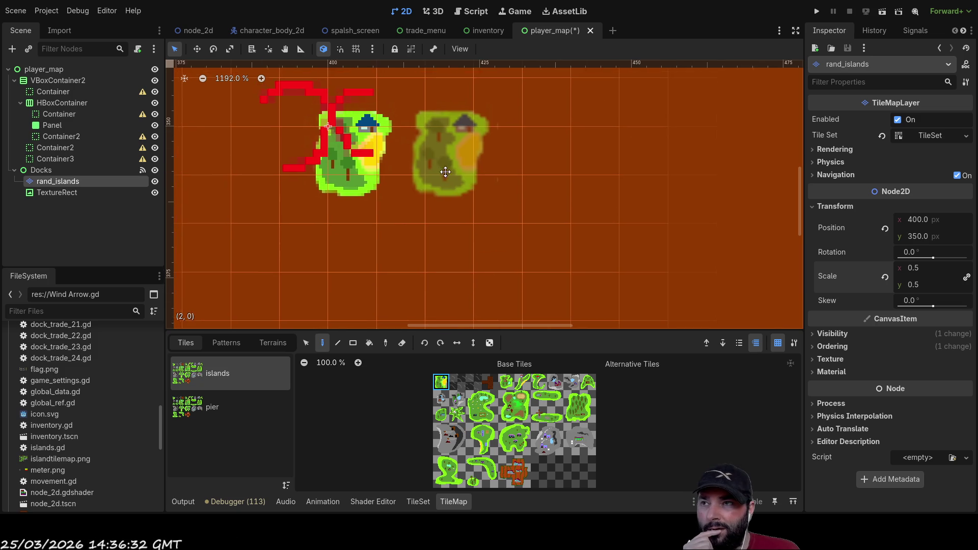
pyautogui.scroll(3, 540, 225)
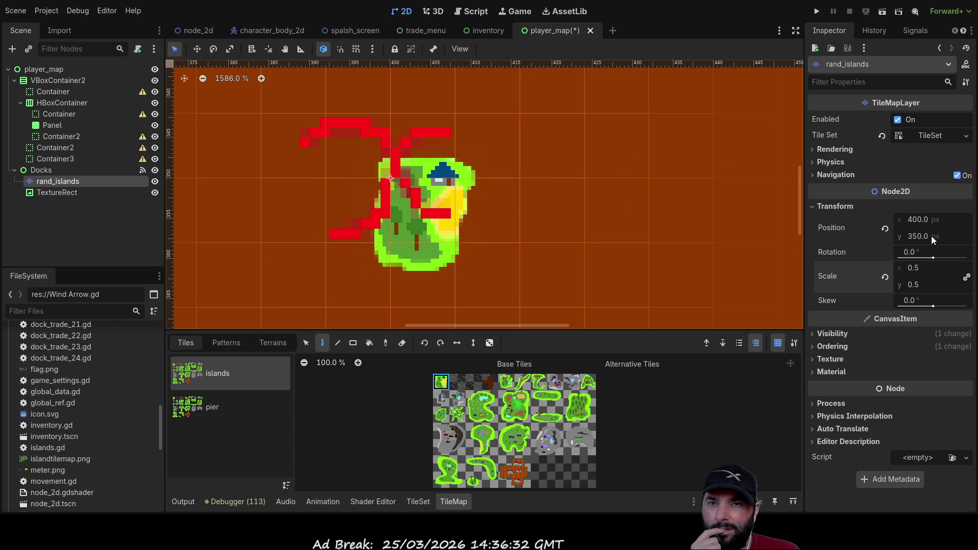
pyautogui.click(916, 220)
pyautogui.click(924, 220)
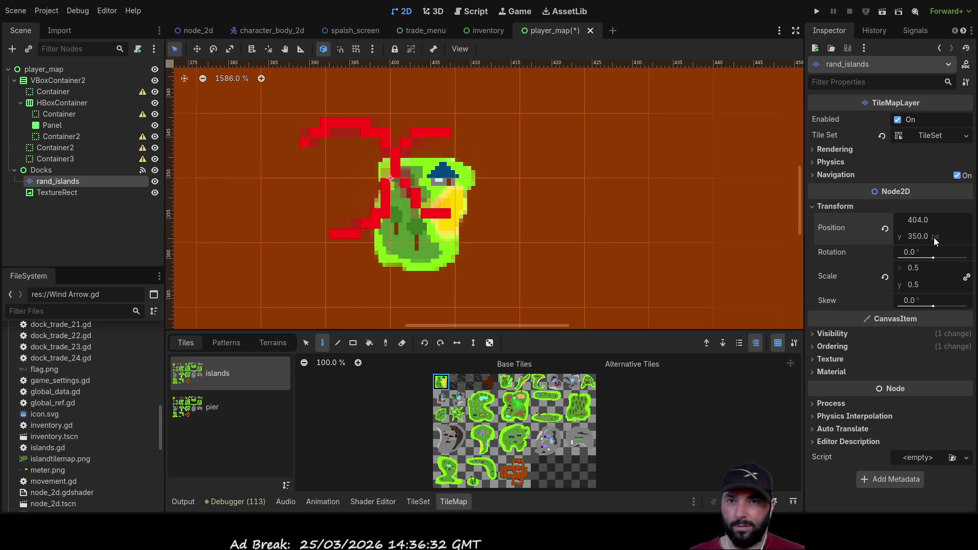
pyautogui.press('BackSpace')
pyautogui.write('3')
pyautogui.press('Return')
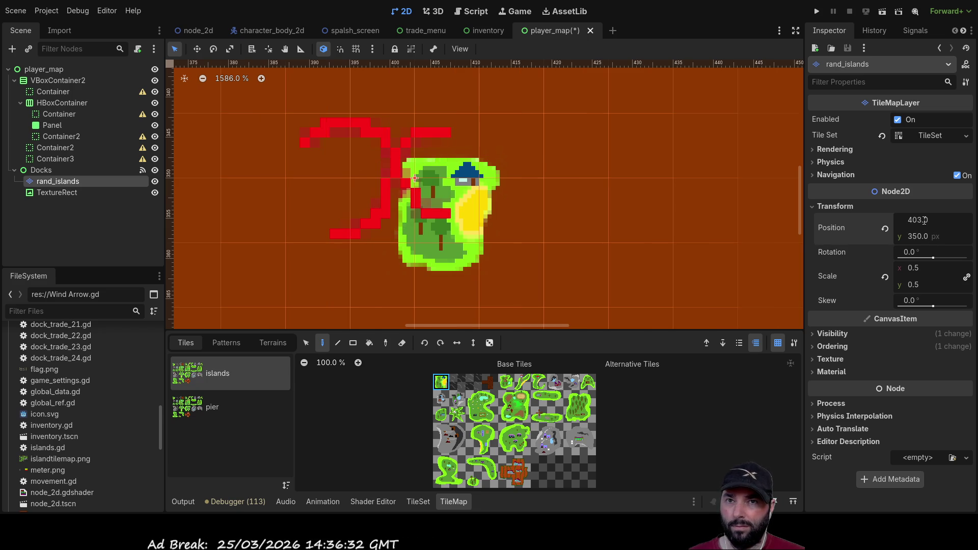
pyautogui.press('BackSpace')
pyautogui.press('Return')
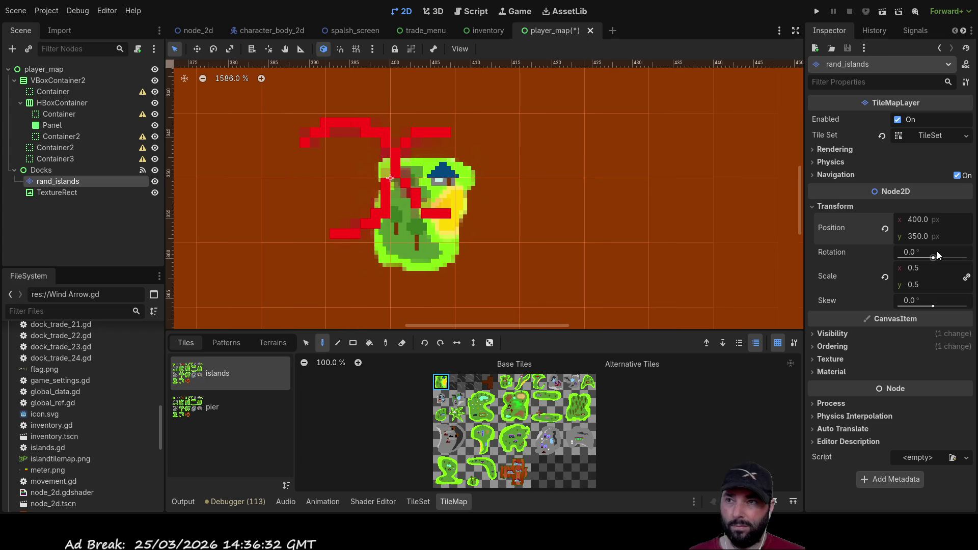
pyautogui.click(64, 193)
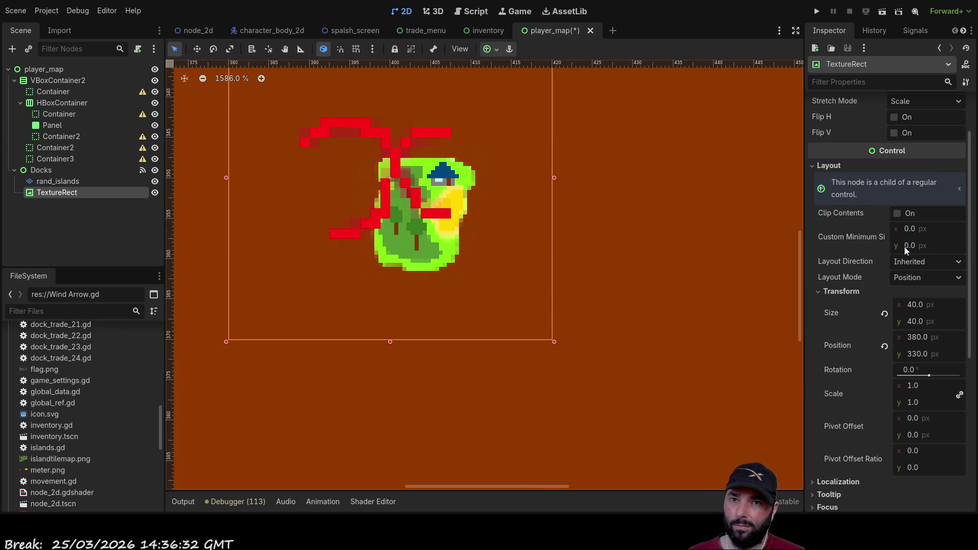
# - Nudge the ship marker's position to 384, 334
pyautogui.click(919, 338)
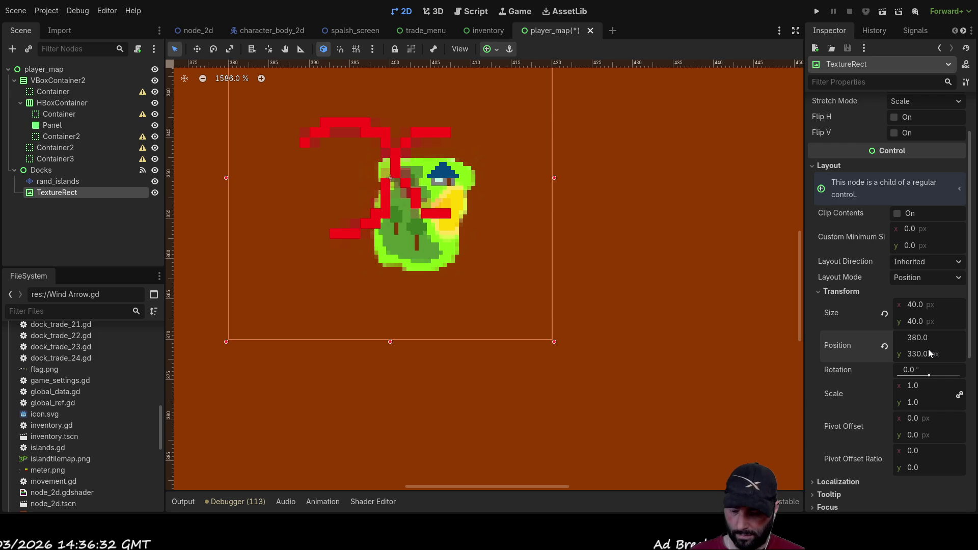
pyautogui.press('Return')
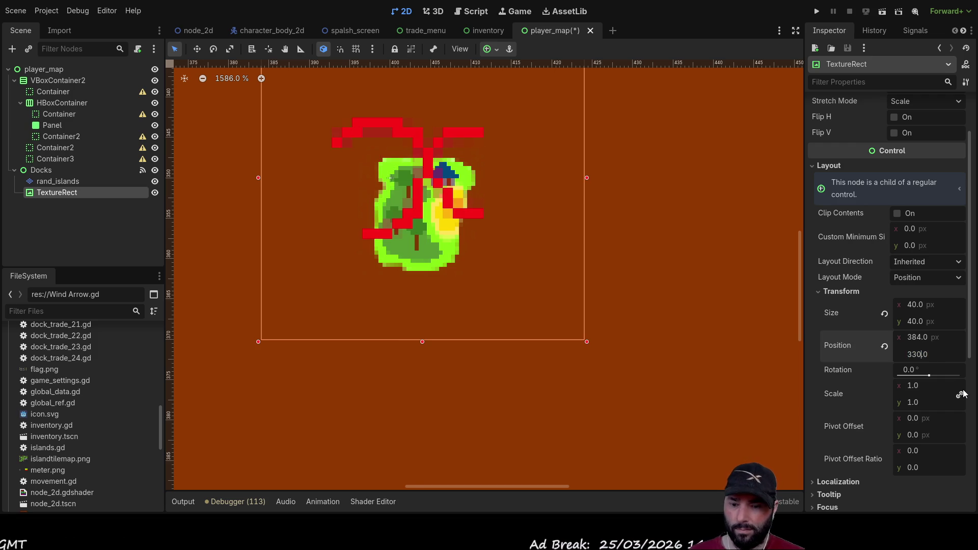
pyautogui.press('Return')
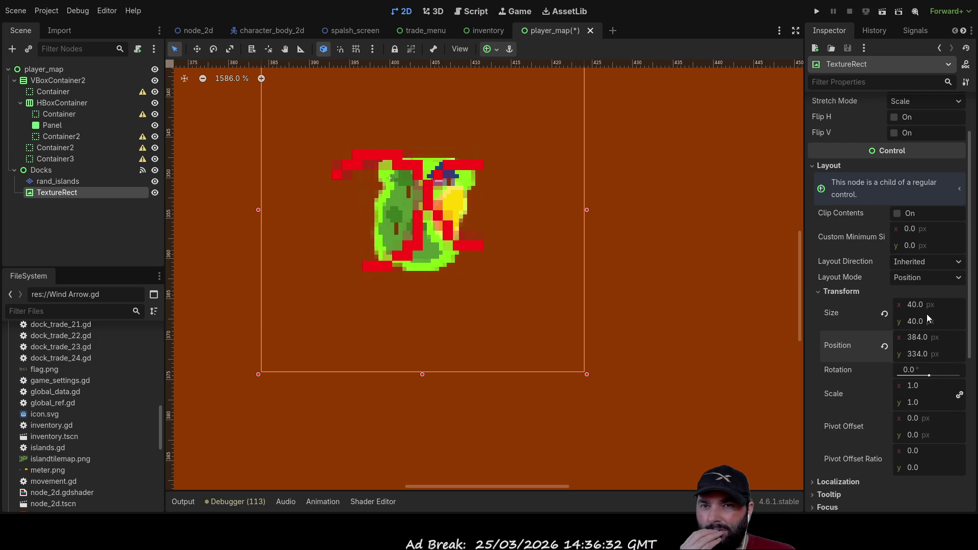
pyautogui.click(915, 337)
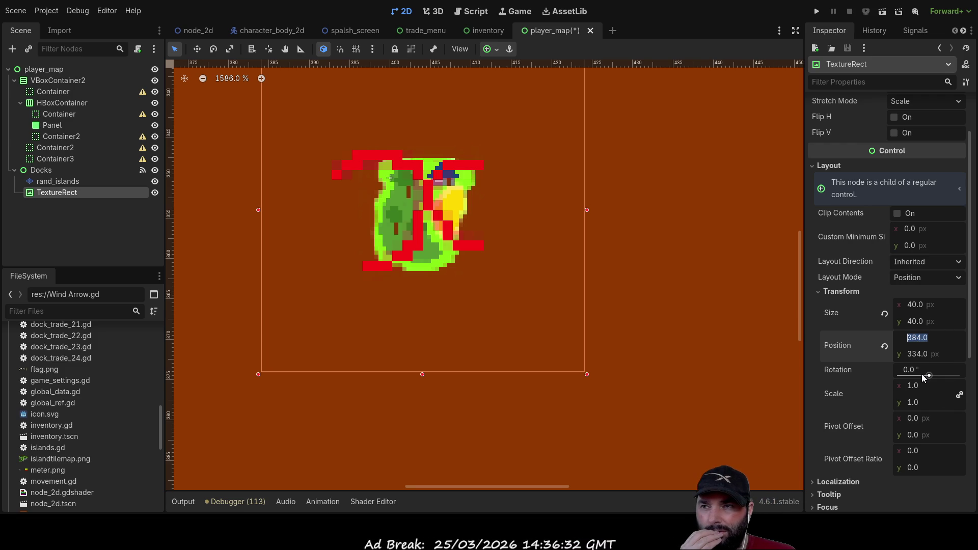
# - Select rand_islands, erase the green island tile, zoom out, and run the project
pyautogui.click(72, 181)
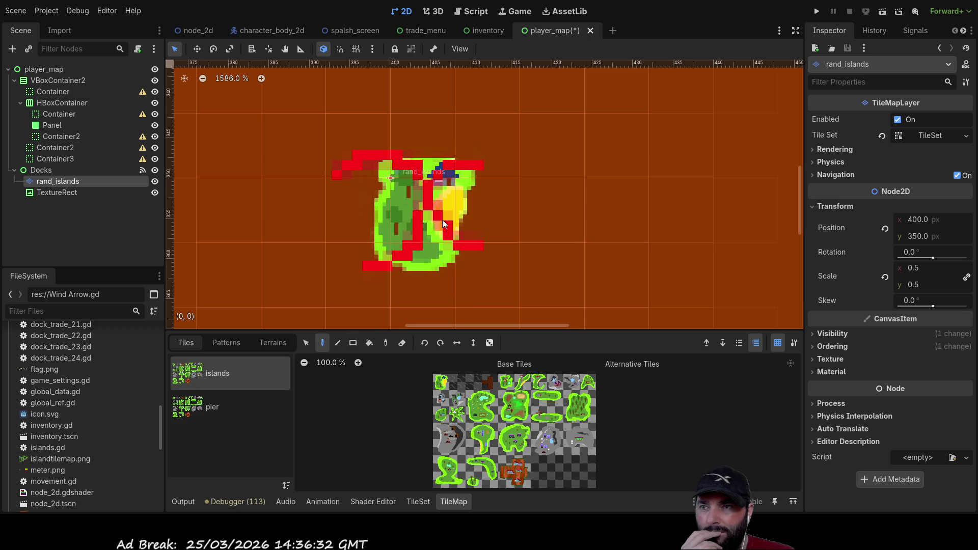
pyautogui.rightClick(423, 204)
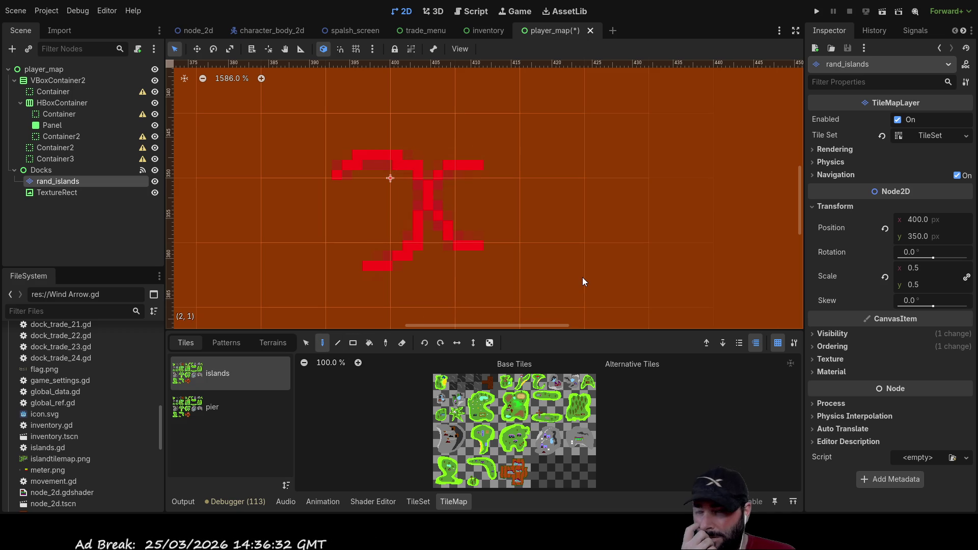
pyautogui.scroll(-12, 552, 248)
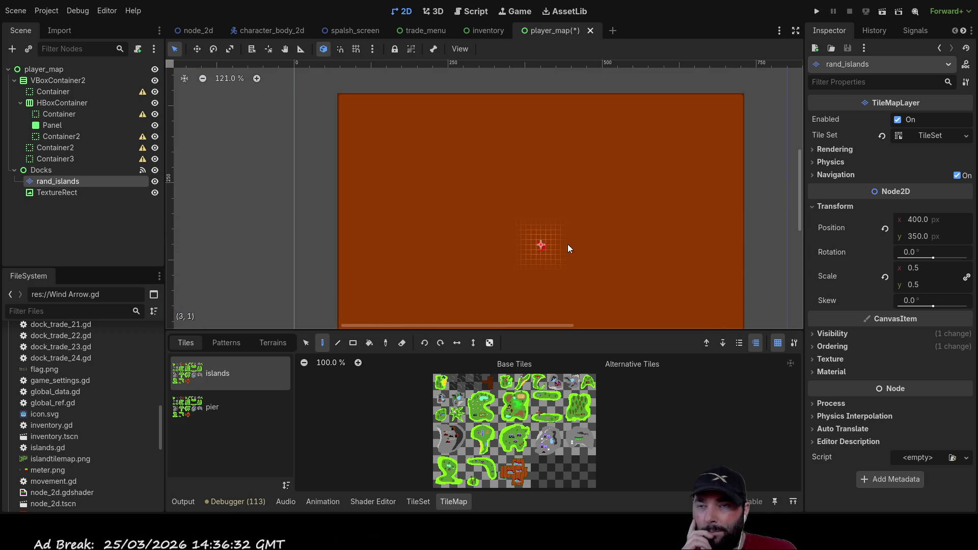
pyautogui.click(817, 11)
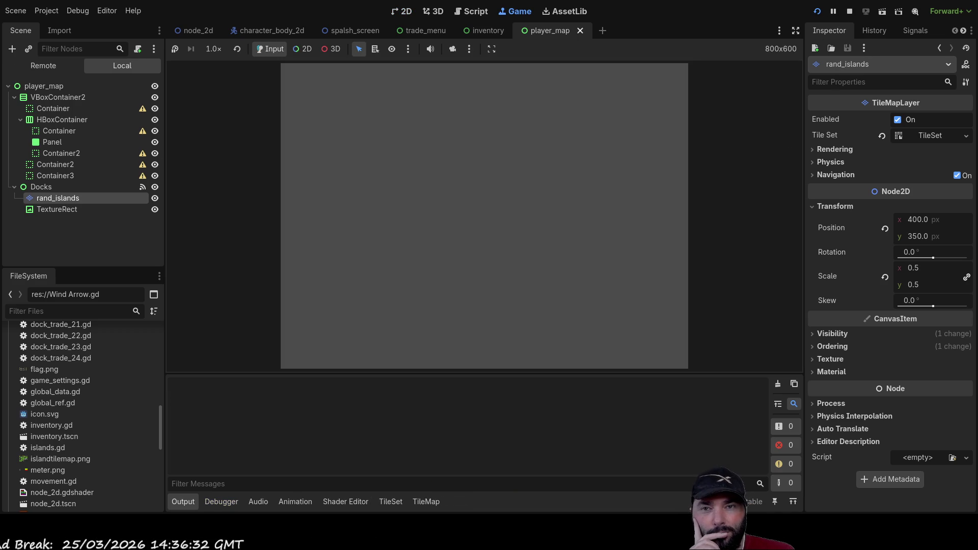
# - Start a game from the menu, toggle the island map overlay several times, then stop with F8
pyautogui.click(455, 79)
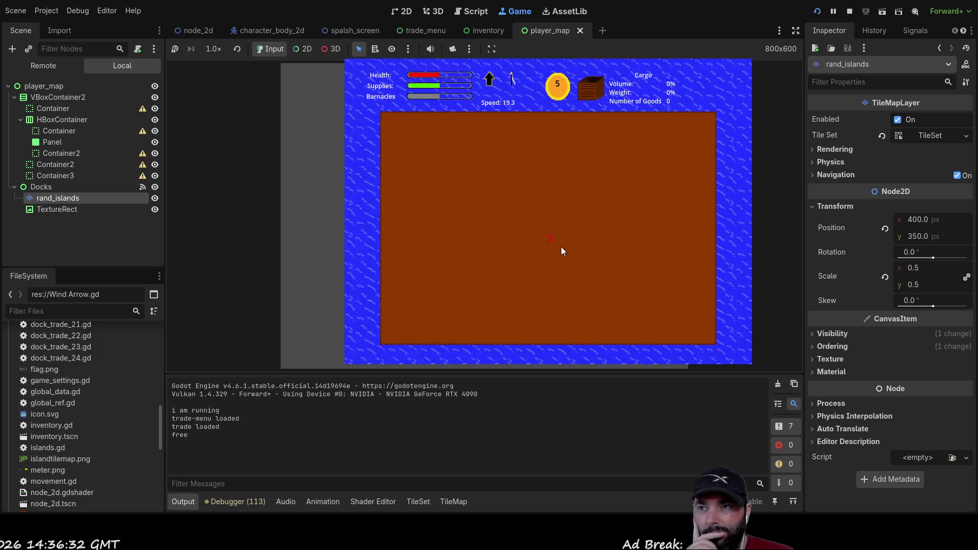
pyautogui.press('m')
pyautogui.press('m')
pyautogui.press('m')
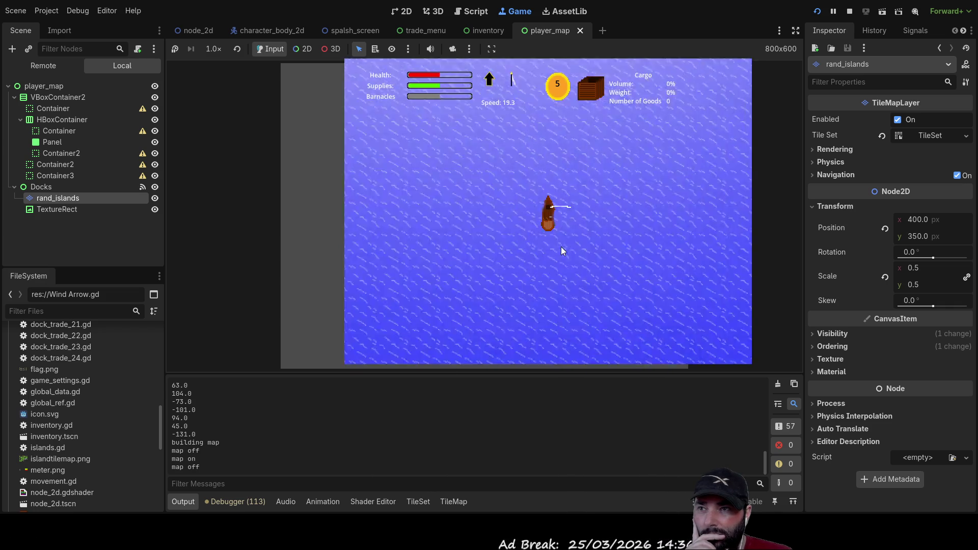
pyautogui.press('m')
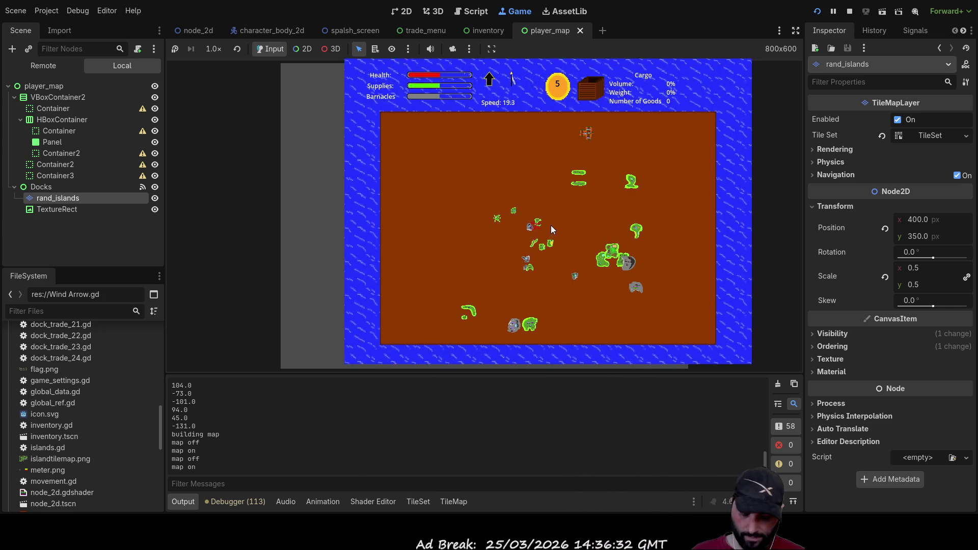
pyautogui.press('m')
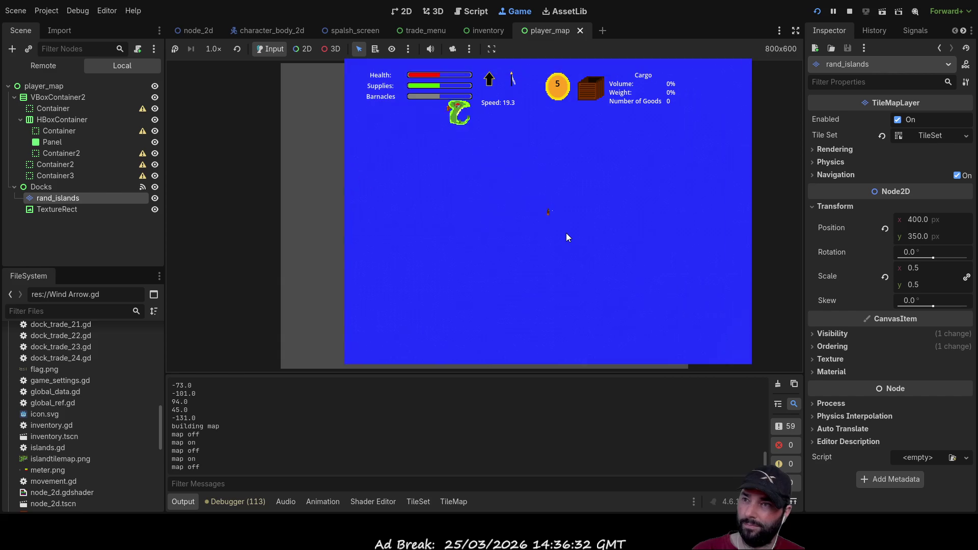
pyautogui.press('m')
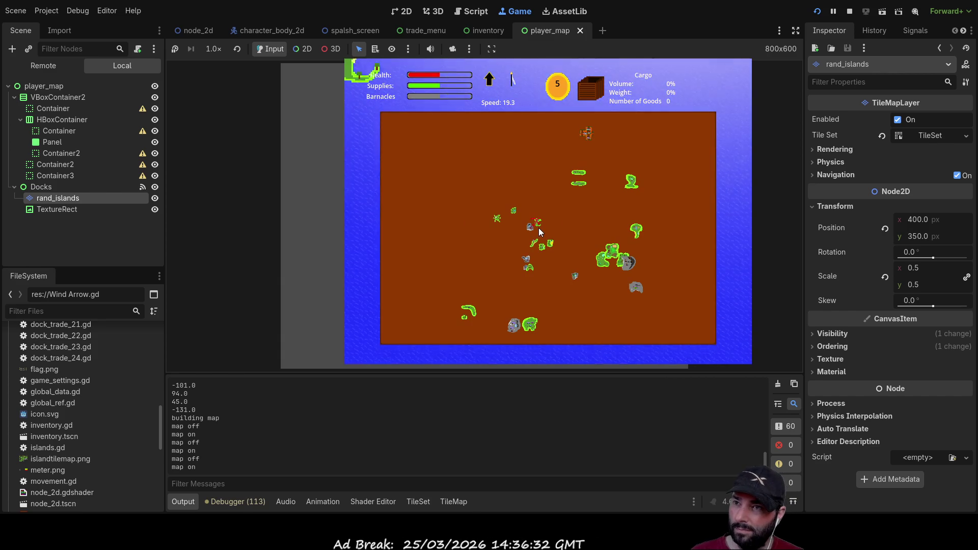
pyautogui.press('m')
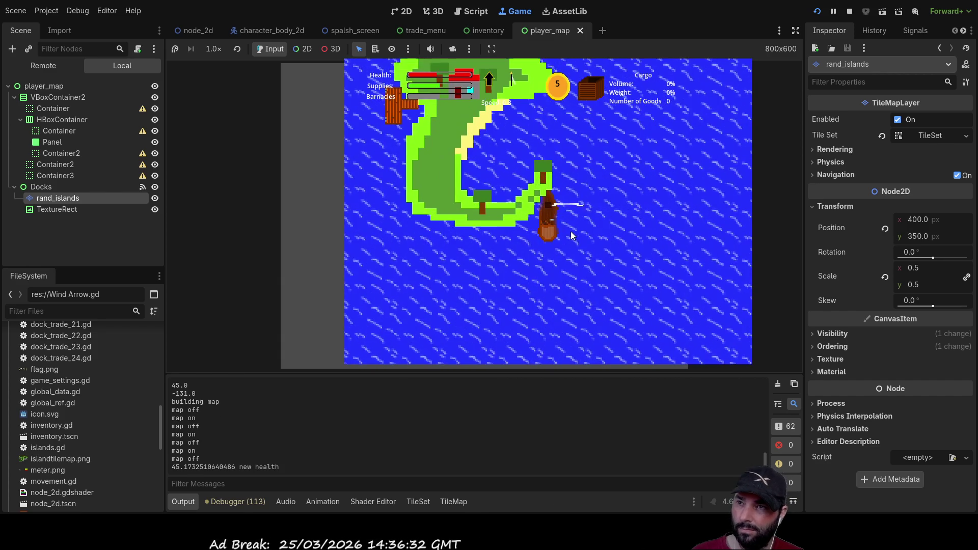
pyautogui.press('m')
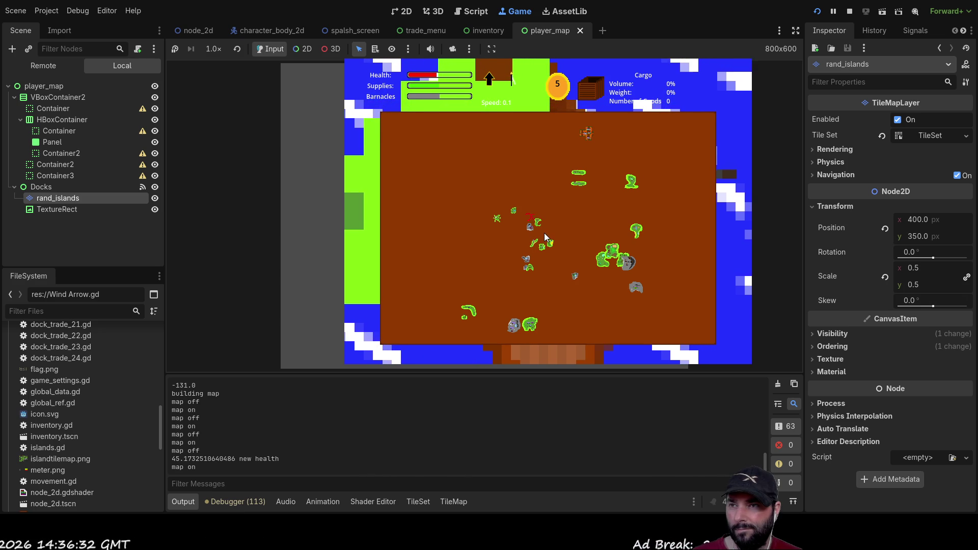
pyautogui.press('m')
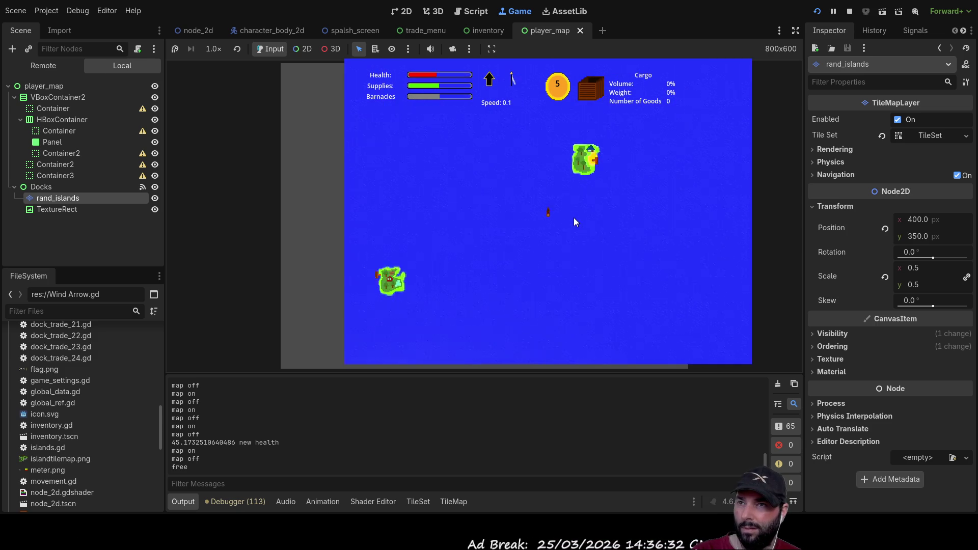
pyautogui.press('m')
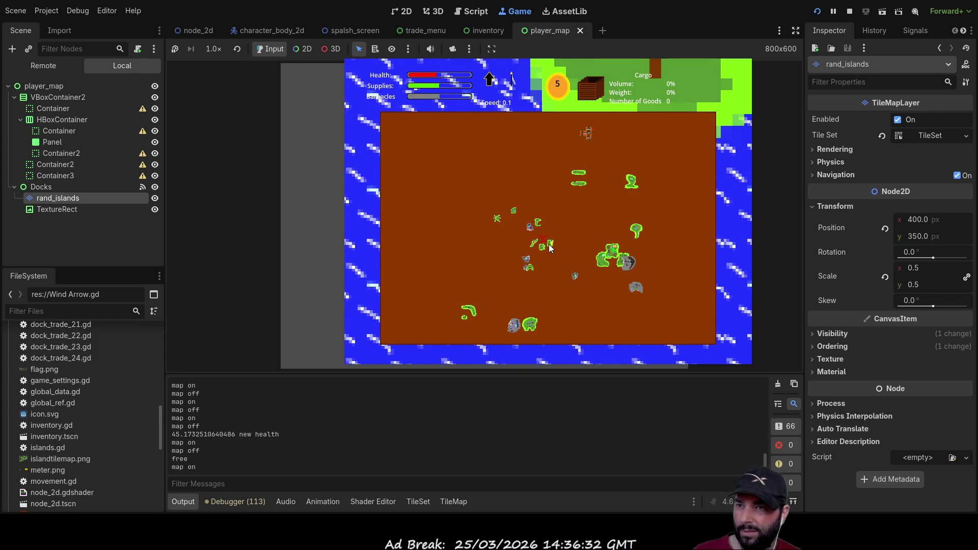
pyautogui.press('m')
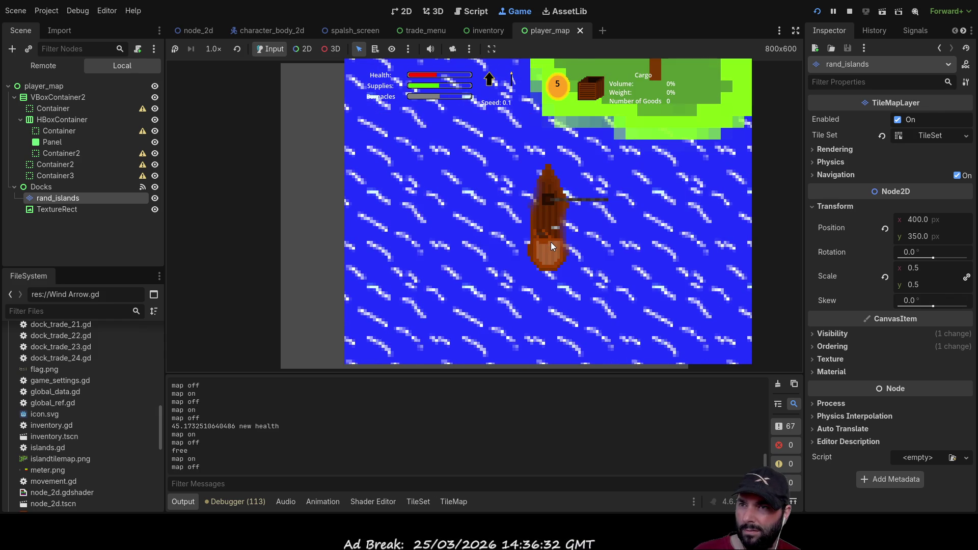
pyautogui.press('F8')
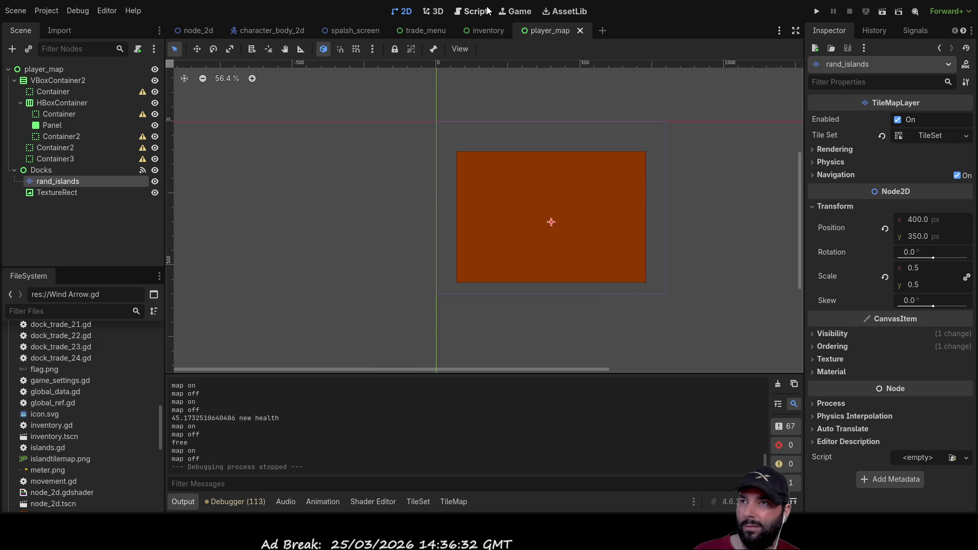
# - Change the /40 divisors on lines 15–16 of player_map.gd to /45 and rerun the project
pyautogui.click(471, 11)
pyautogui.scroll(5, 473, 159)
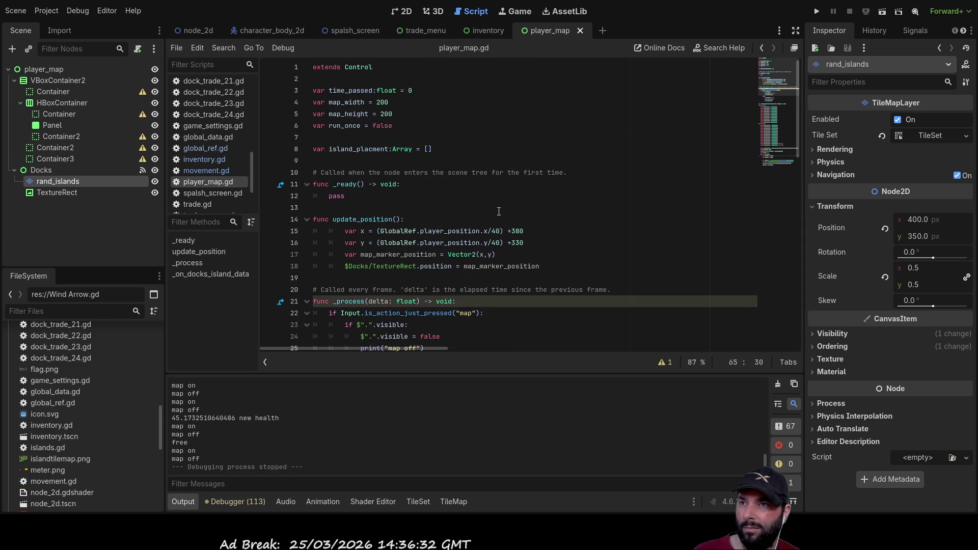
pyautogui.click(500, 232)
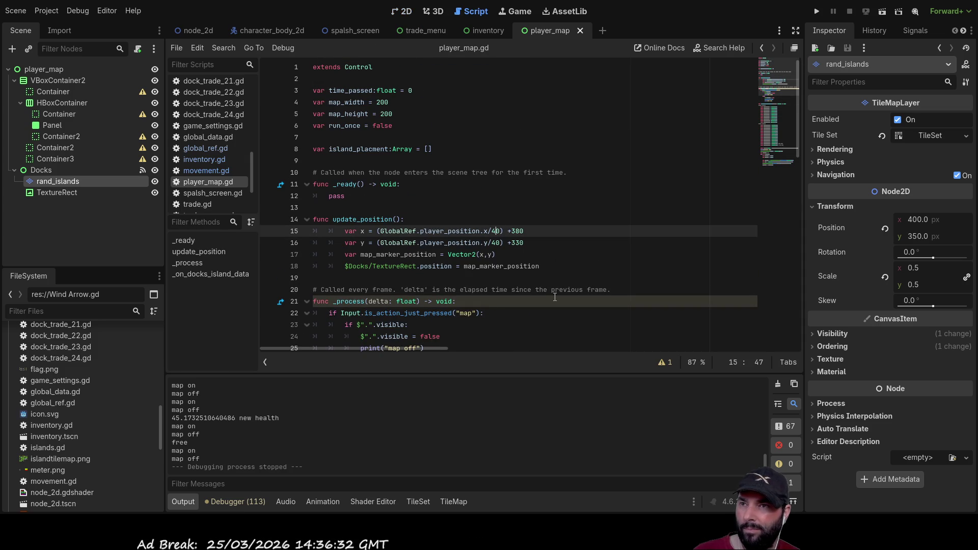
pyautogui.press('Right')
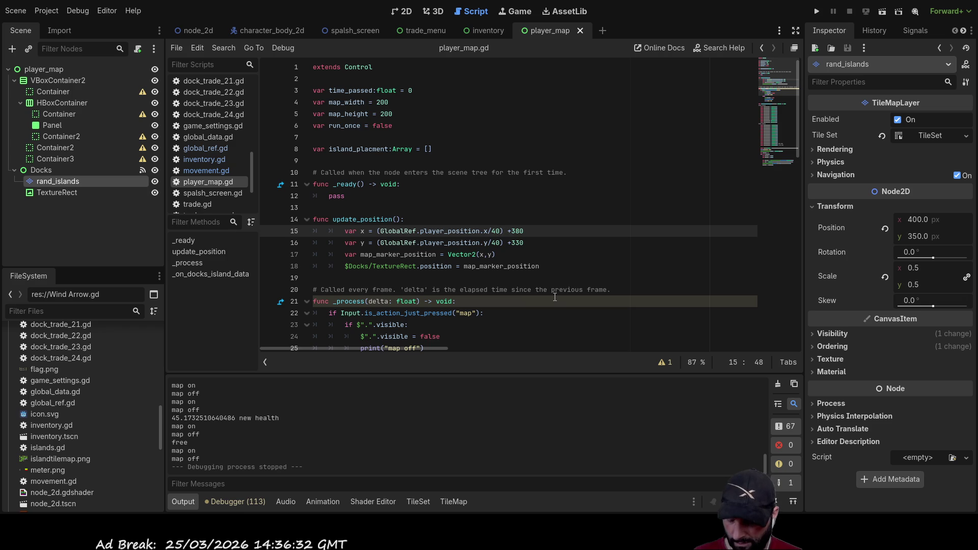
pyautogui.press('BackSpace')
pyautogui.write('5')
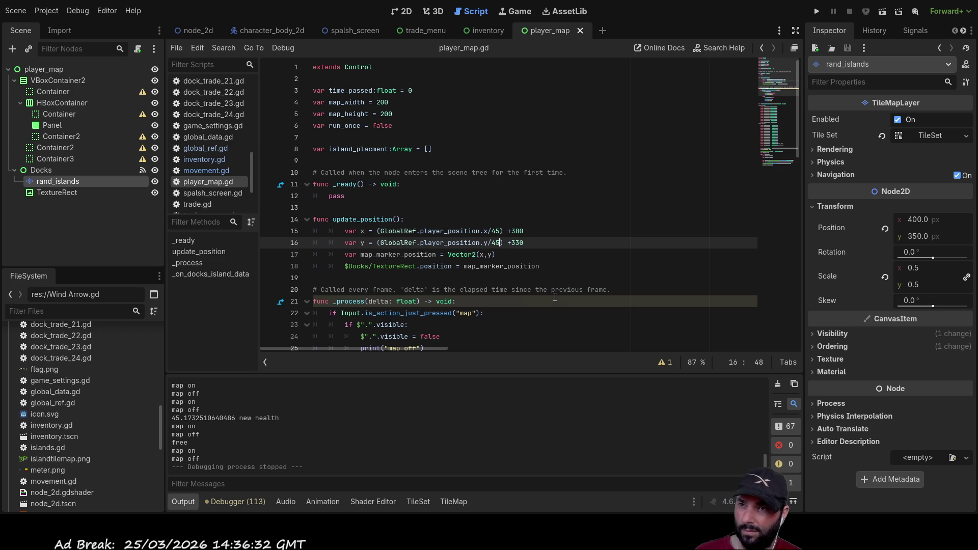
pyautogui.click(817, 11)
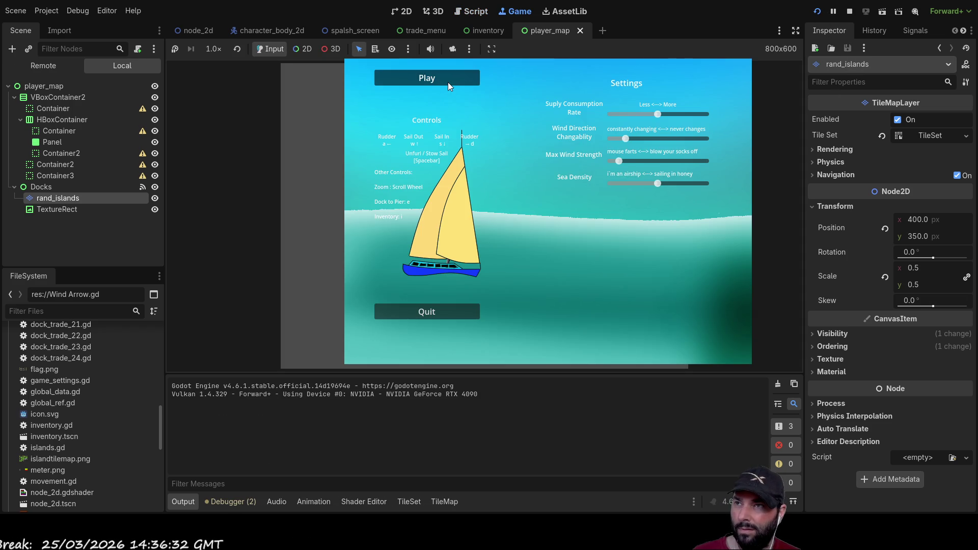
# - Play-test the 45-divisor ship marker by toggling the map with M, then stop and return to line 15
pyautogui.click(448, 82)
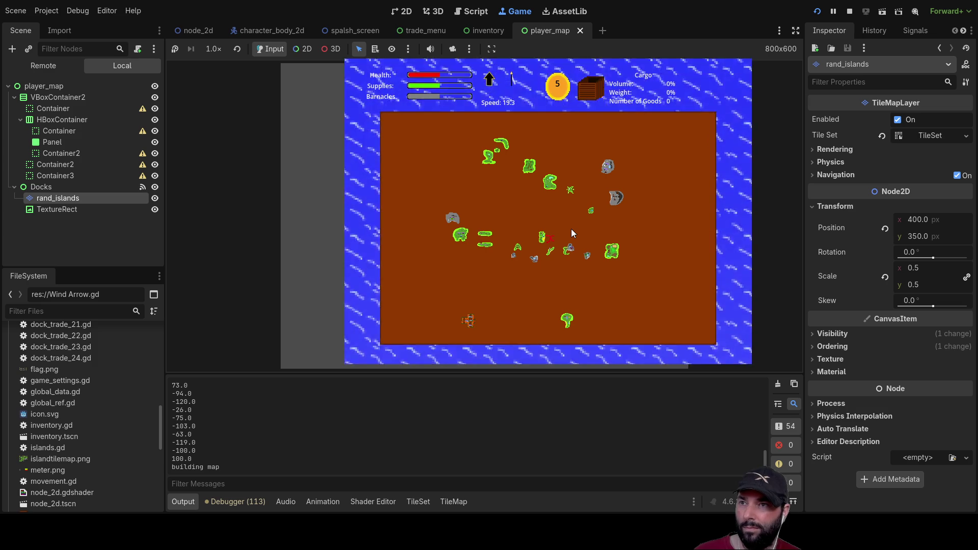
pyautogui.press('m')
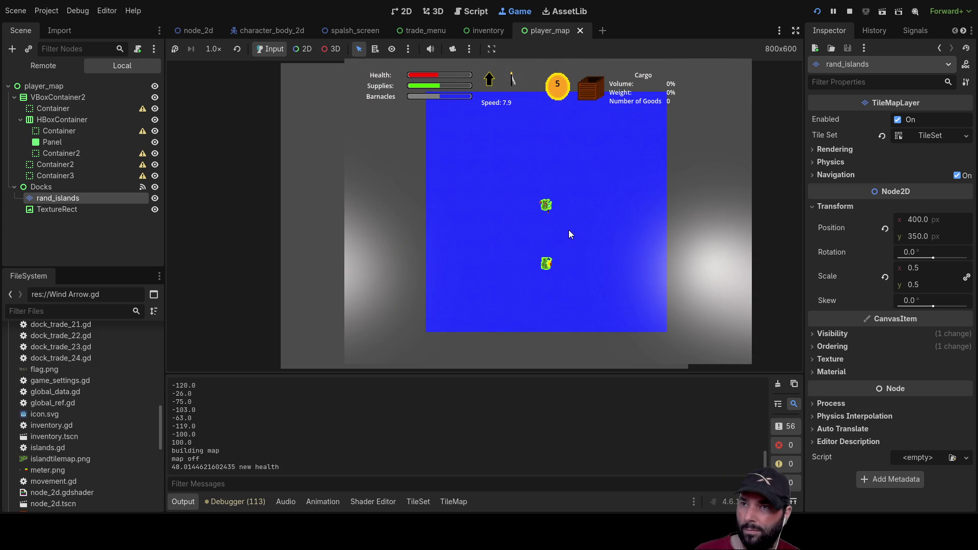
pyautogui.press('m')
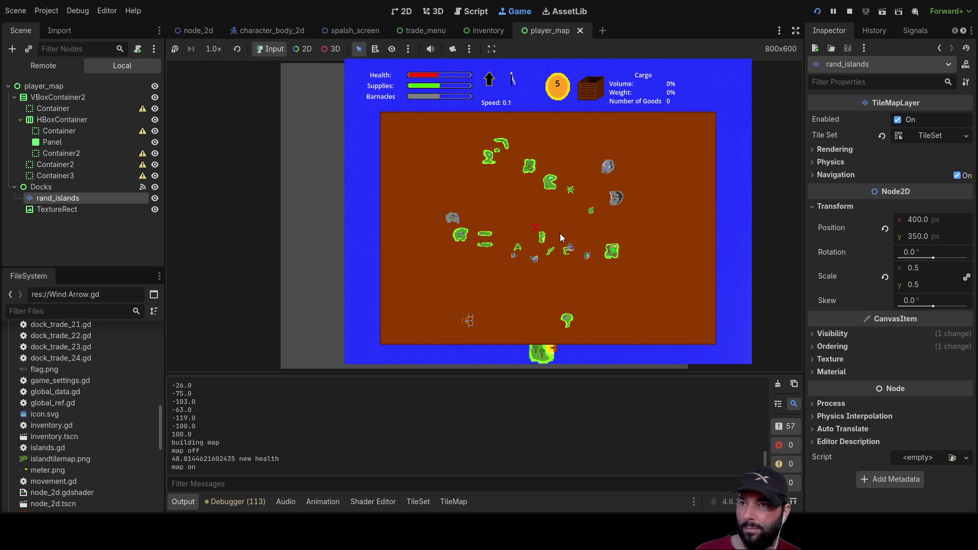
pyautogui.press('m')
pyautogui.press('m')
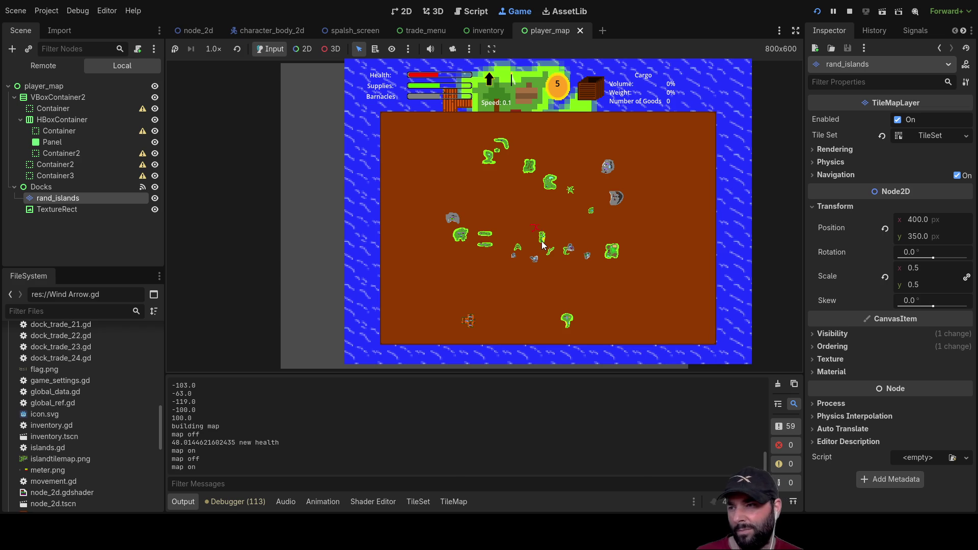
pyautogui.press('m')
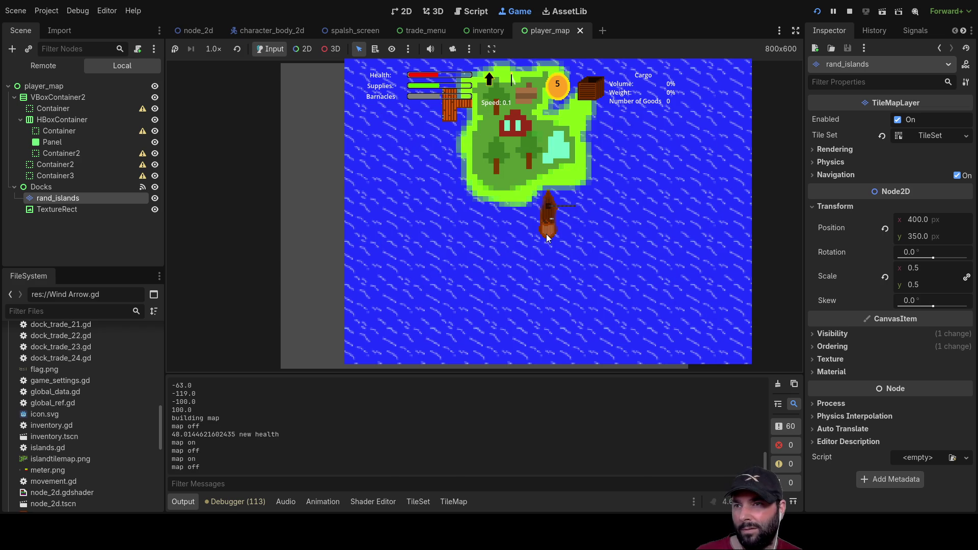
pyautogui.click(850, 11)
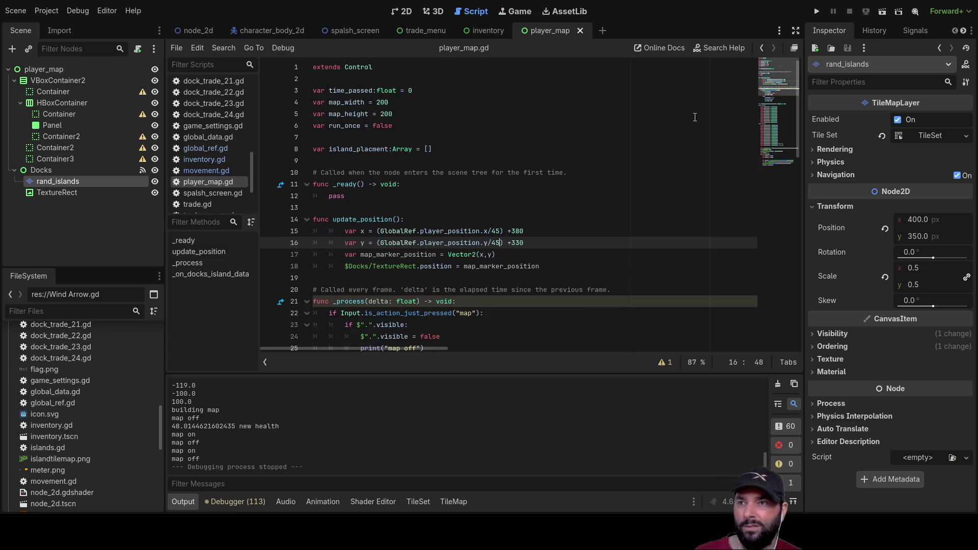
pyautogui.click(496, 230)
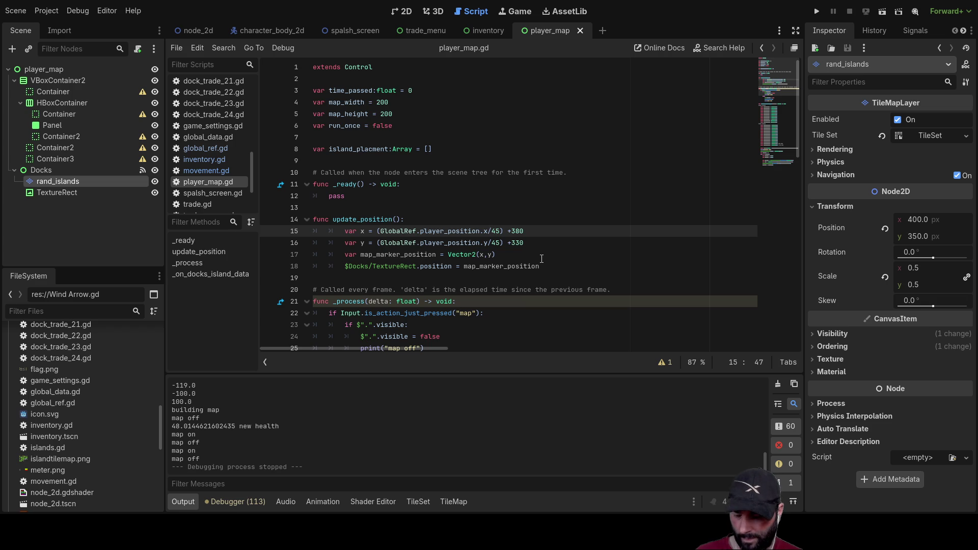
# - Relaunch the project with the 35 divisor and start a game from the menu
pyautogui.press('Down')
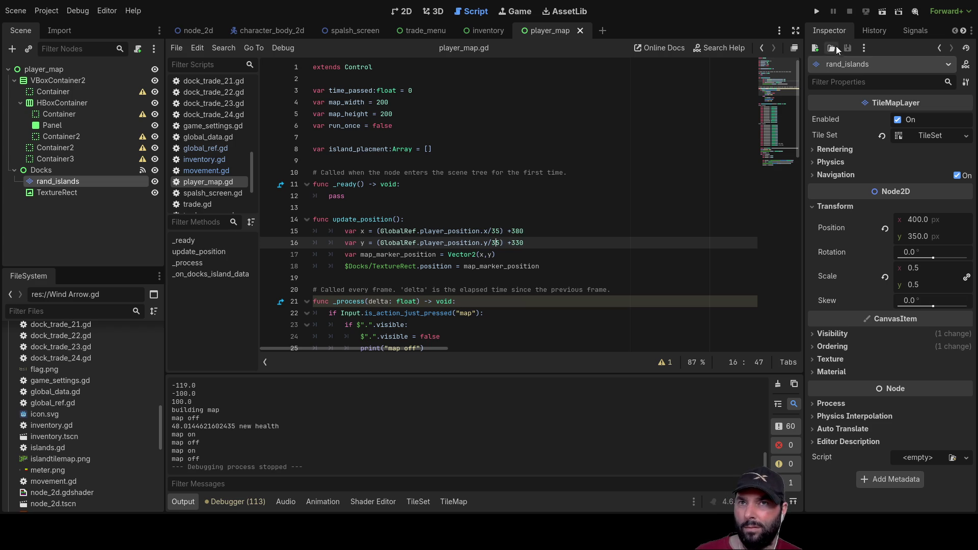
pyautogui.click(818, 12)
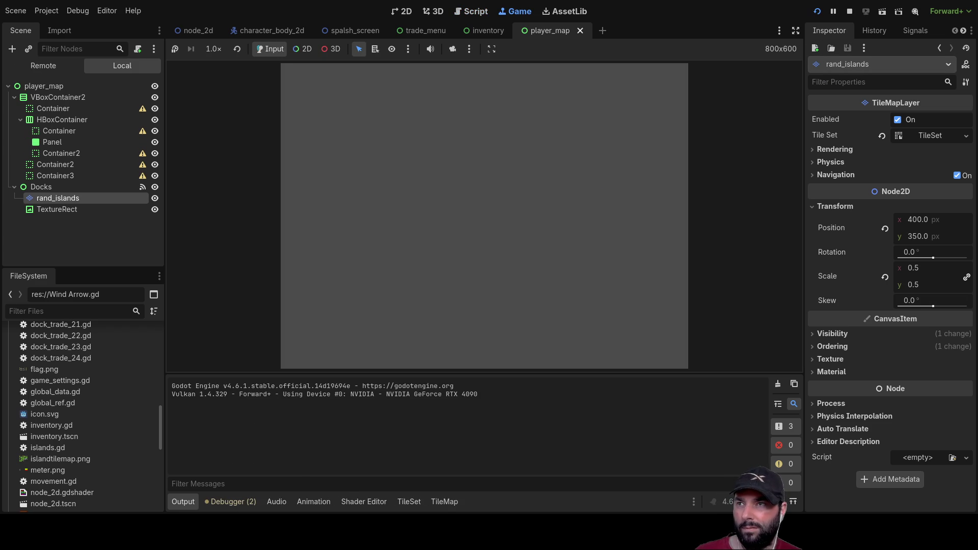
pyautogui.click(437, 75)
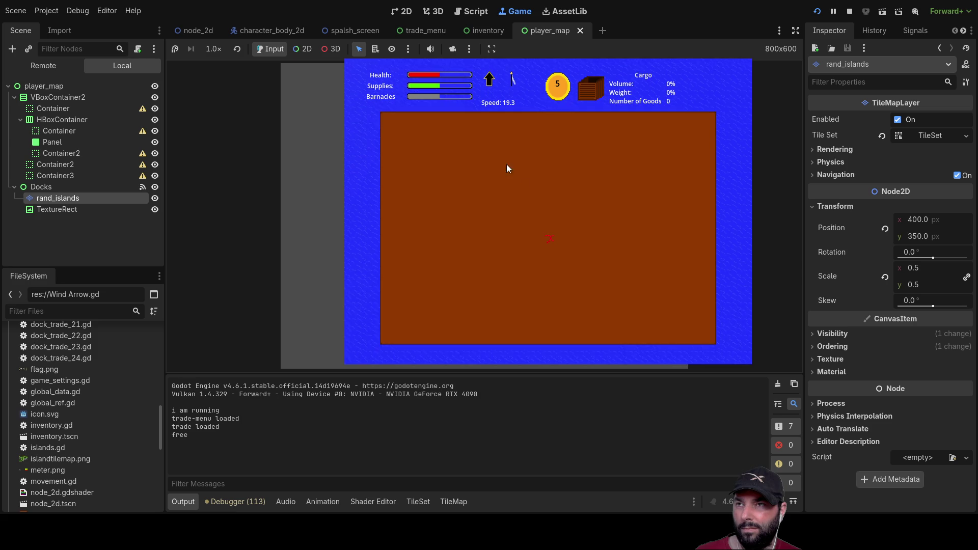
# - Toggle the island map overlay repeatedly to check the ship marker, then stop the game with F8
pyautogui.click(522, 194)
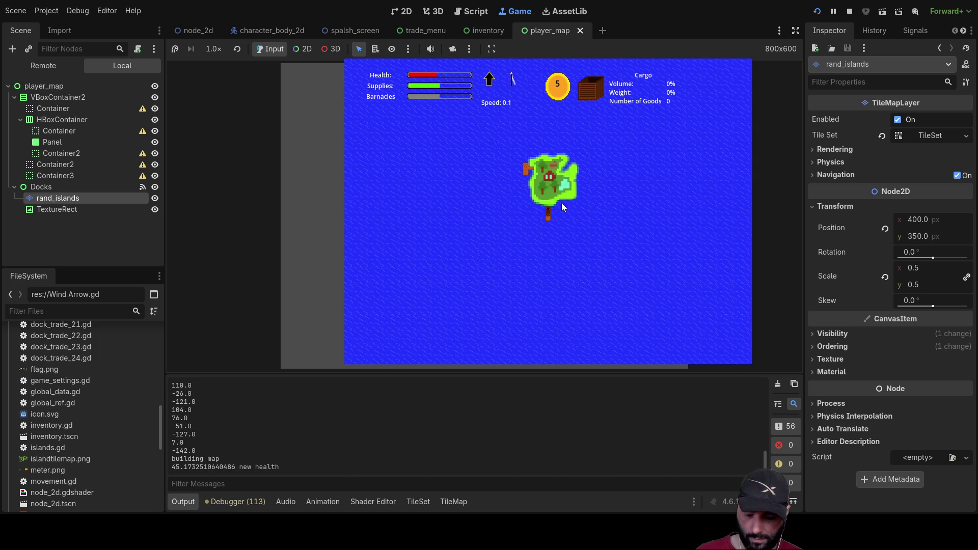
pyautogui.click(554, 198)
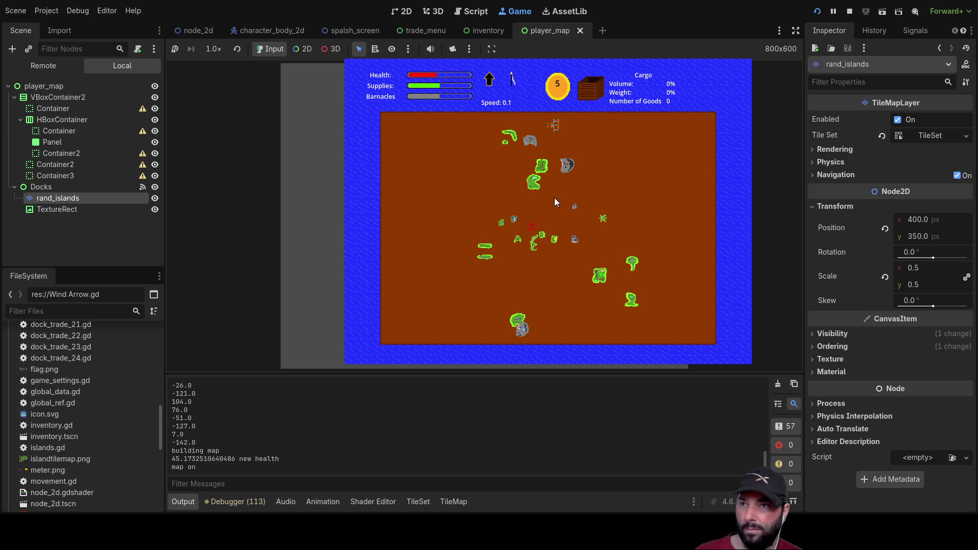
pyautogui.click(543, 236)
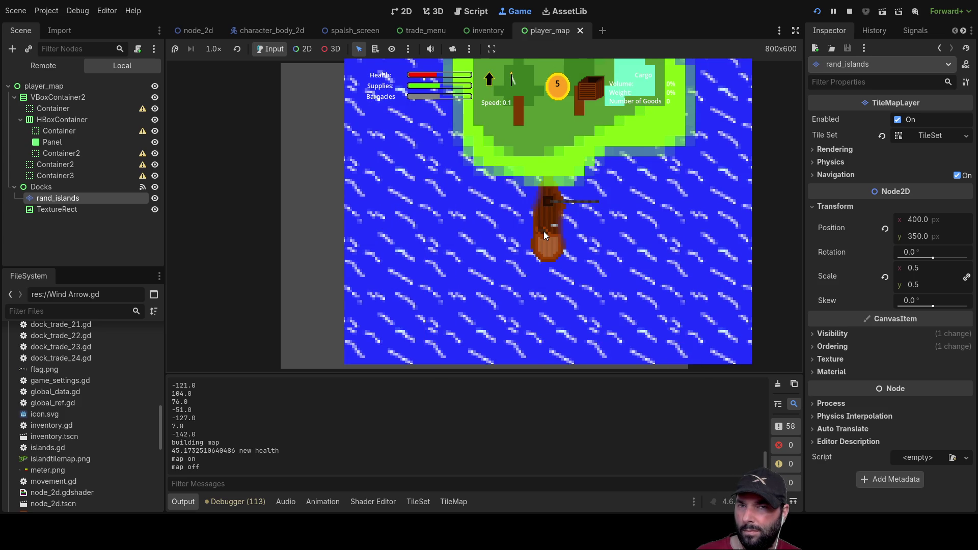
pyautogui.click(544, 233)
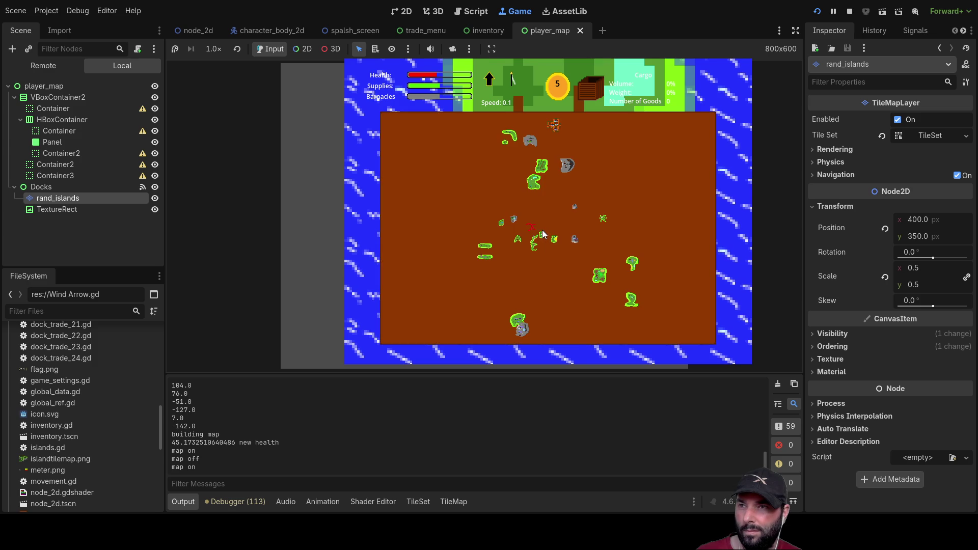
pyautogui.click(544, 230)
pyautogui.scroll(-5, 541, 263)
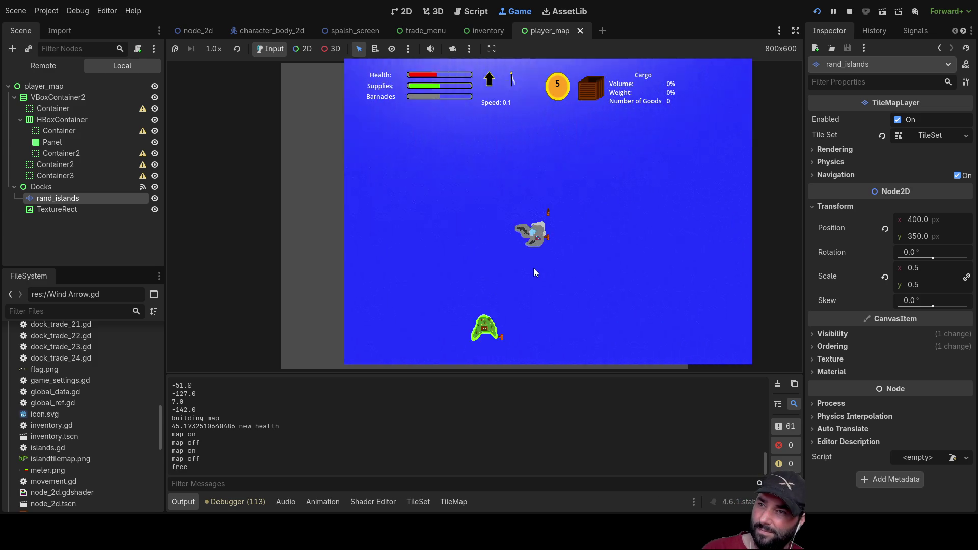
pyautogui.click(520, 238)
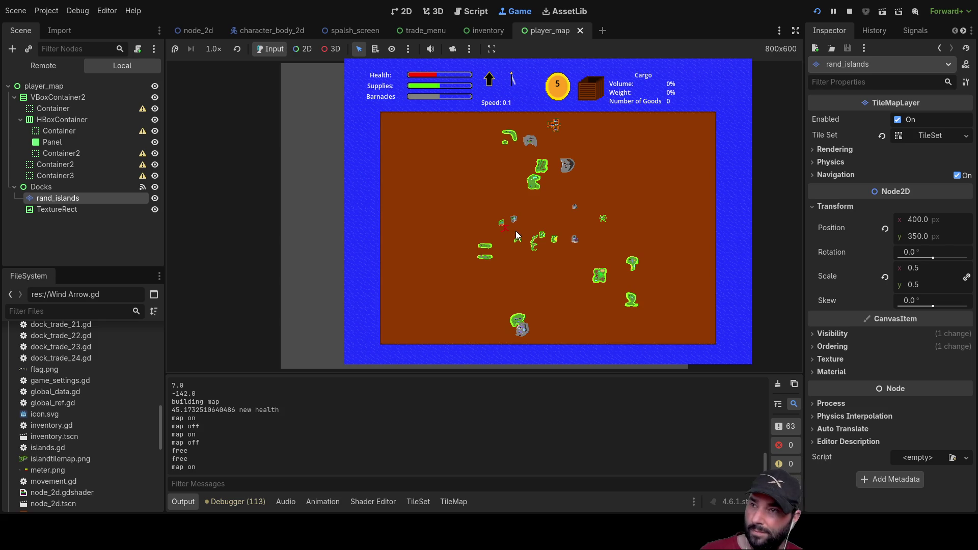
pyautogui.click(513, 224)
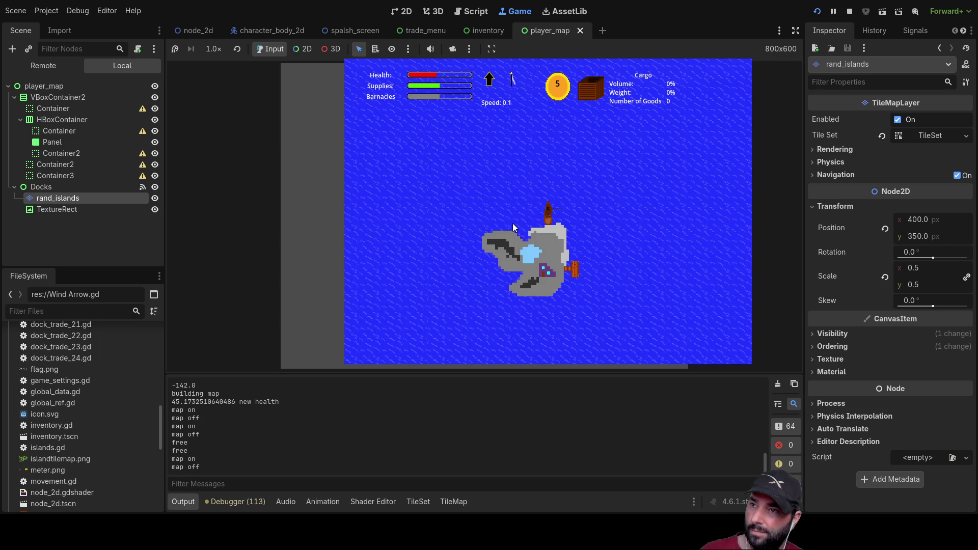
pyautogui.click(513, 224)
pyautogui.click(513, 224)
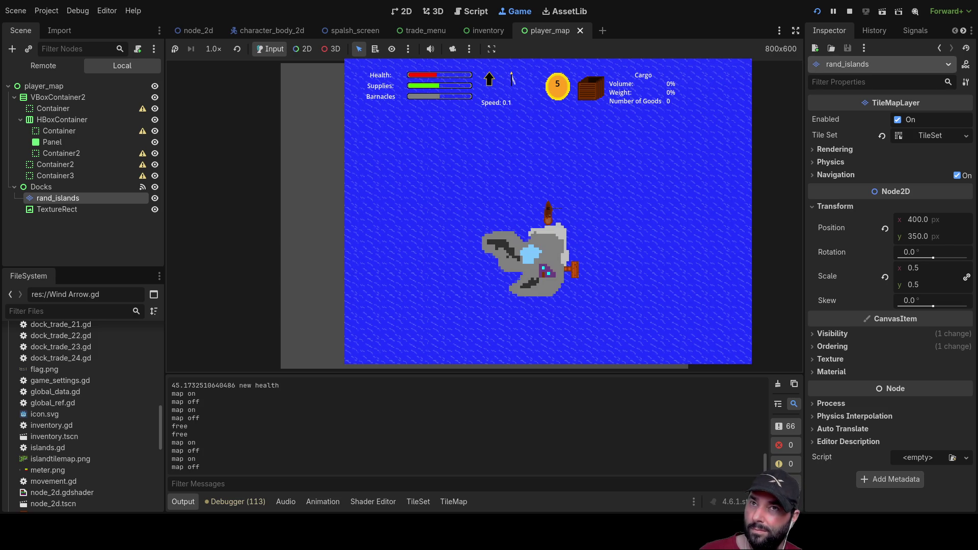
pyautogui.press('F8')
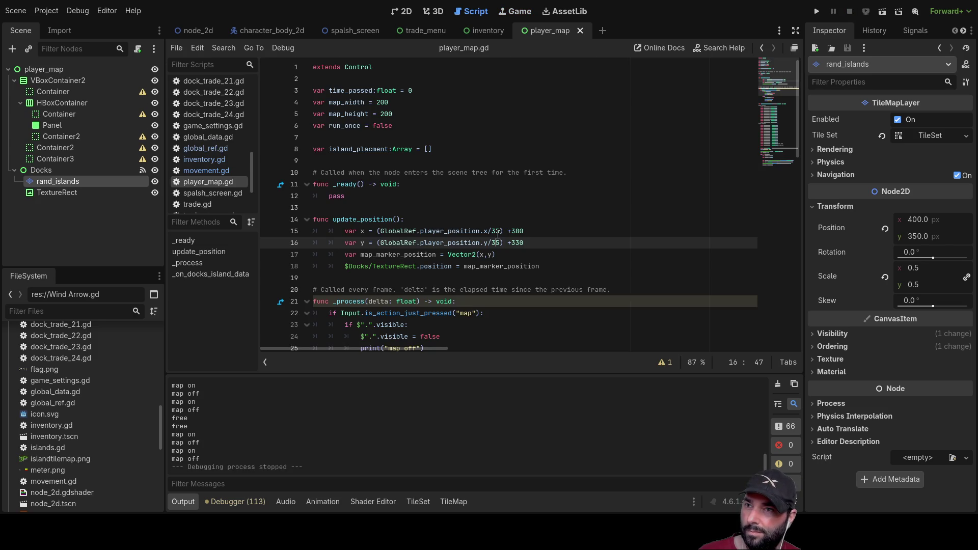
# - Change the x and y divisors on lines 15–16 to 39 and relaunch the game from the menu
pyautogui.click(498, 232)
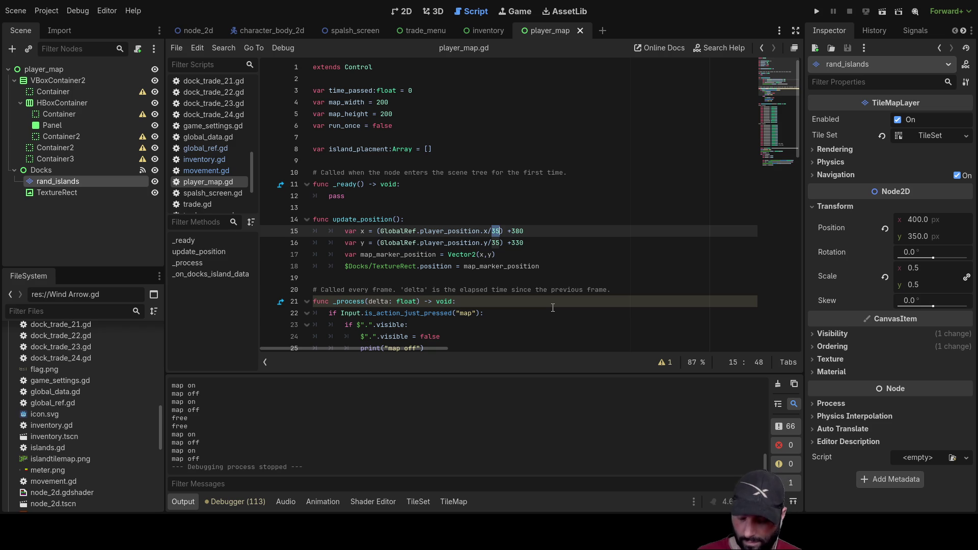
pyautogui.press('Down')
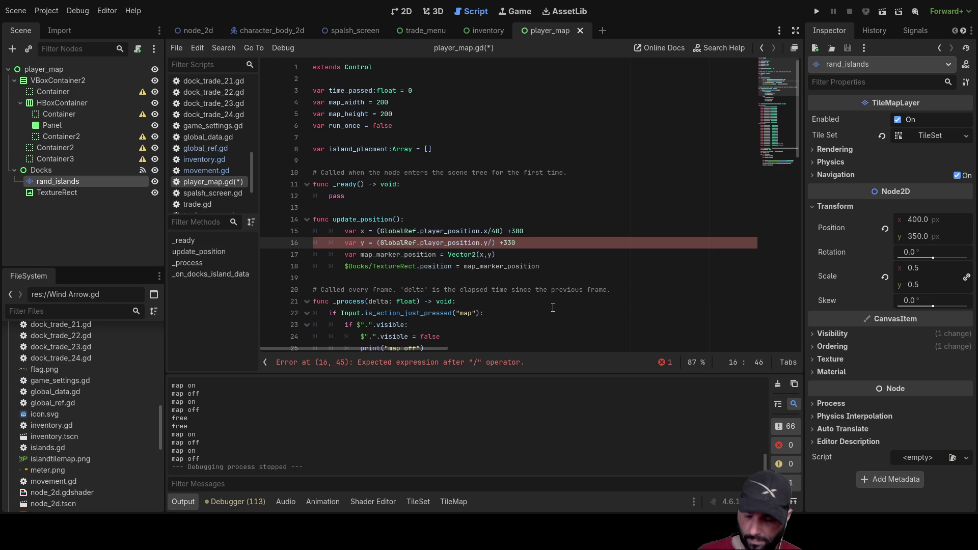
pyautogui.press('Up')
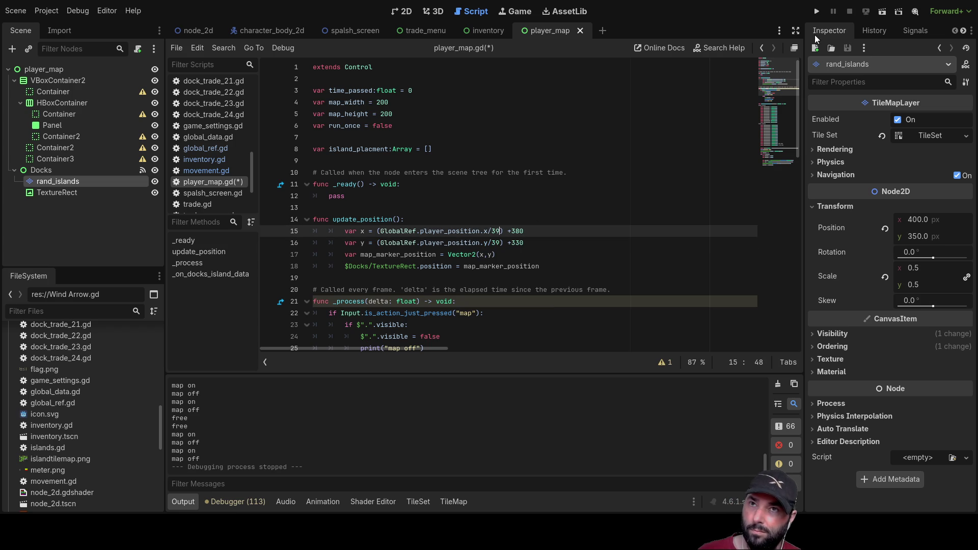
pyautogui.click(816, 11)
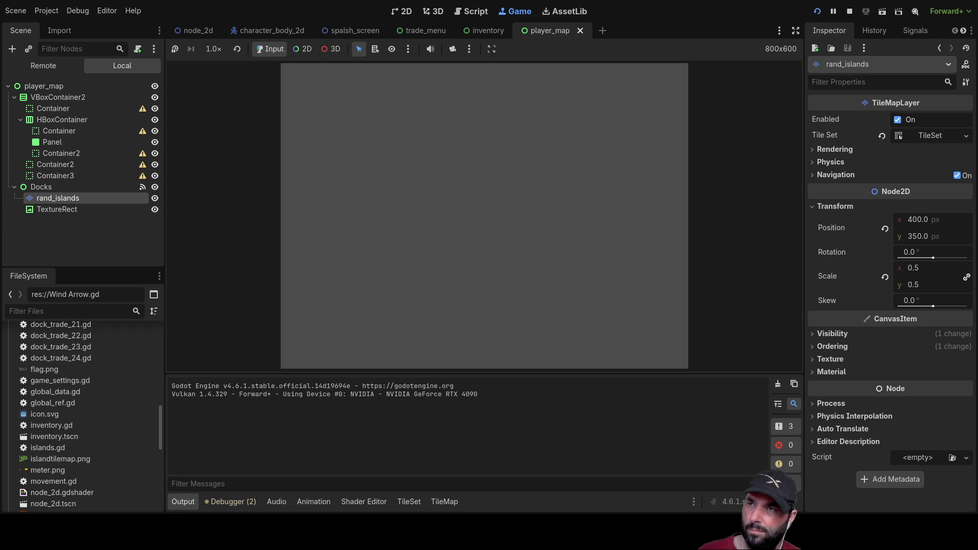
pyautogui.click(448, 76)
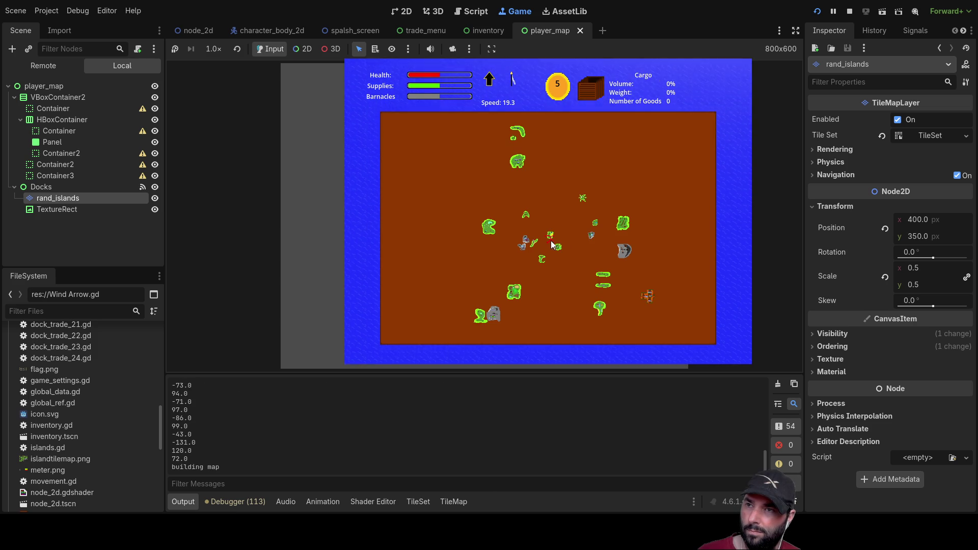
# - Toggle the island map overlay with M to check the 39-divisor ship marker
pyautogui.press('m')
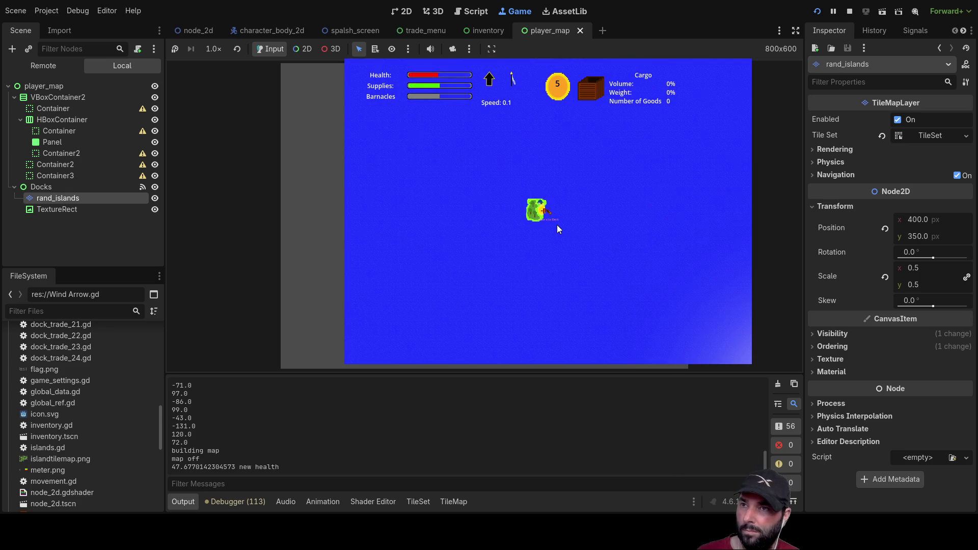
pyautogui.press('m')
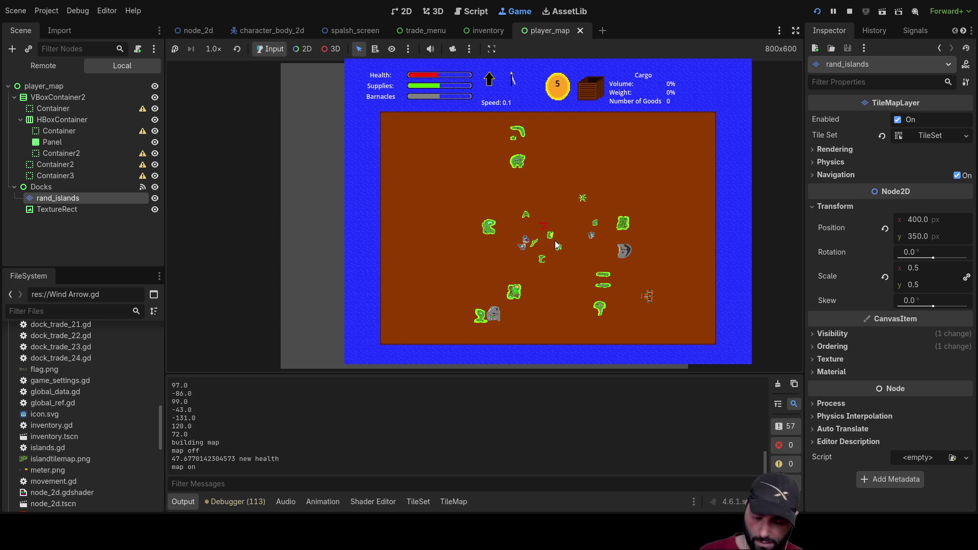
pyautogui.press('m')
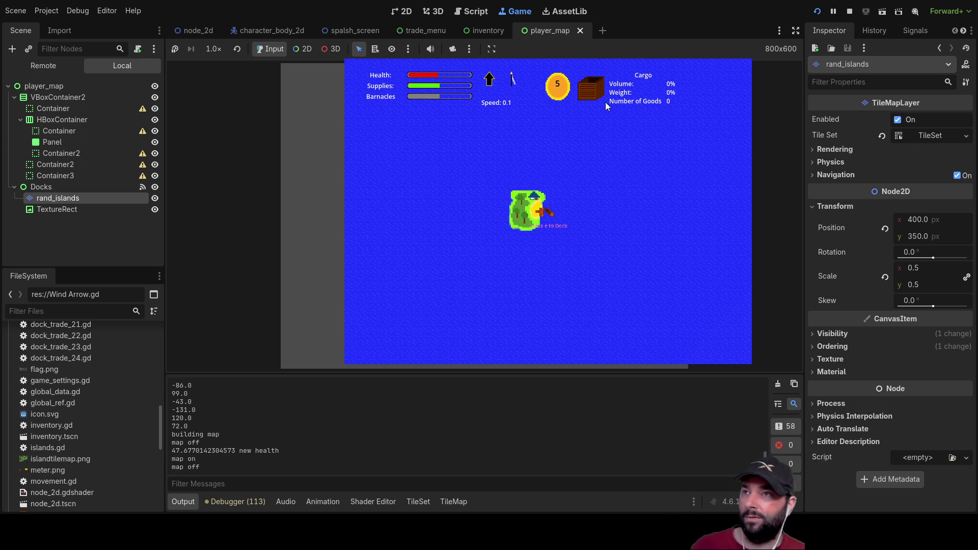
# - Return to player_map.gd at line 16, then switch to the 2D view
pyautogui.hotkey('ctrl', 'F3')
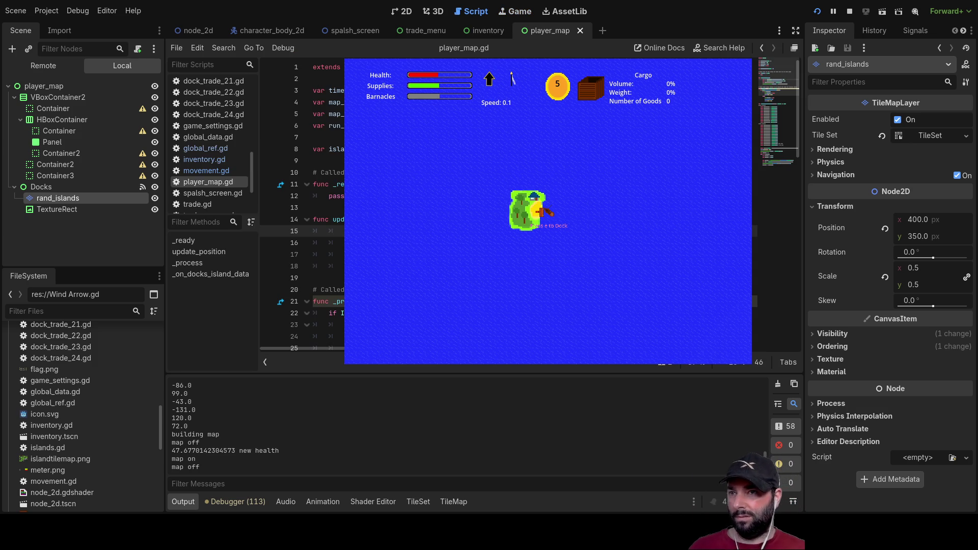
pyautogui.click(326, 243)
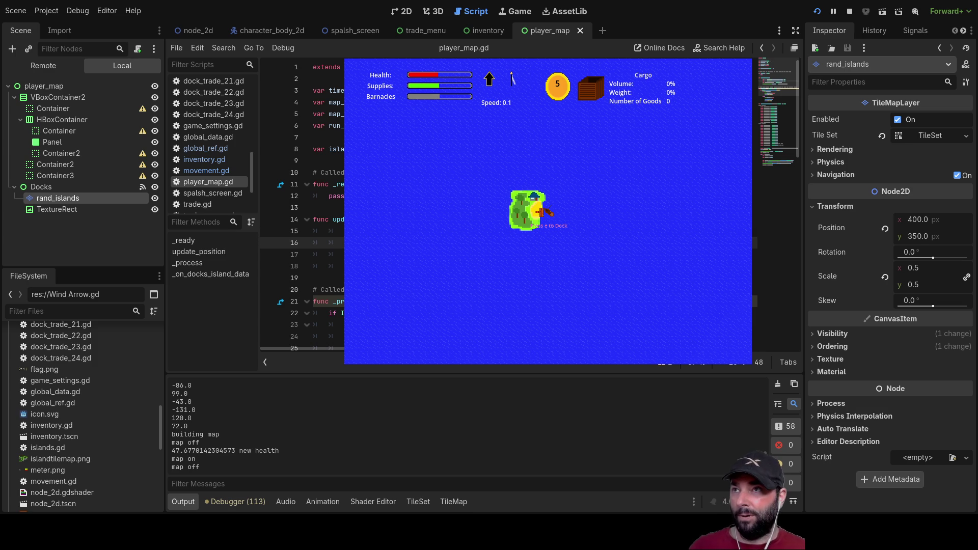
pyautogui.click(406, 11)
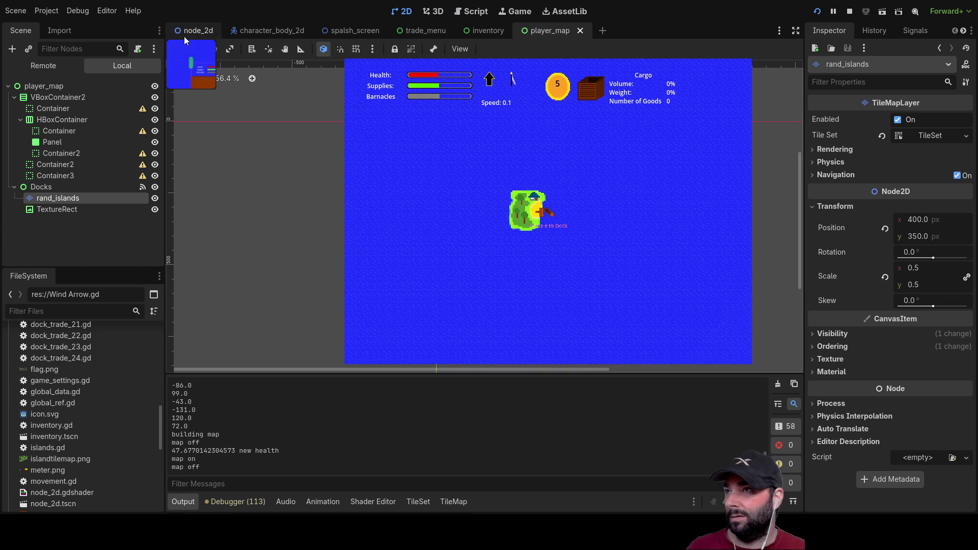
# - In node_2d, select rand_islands under Docks and set its Transform position y to 0
pyautogui.click(184, 34)
pyautogui.scroll(1, 61, 181)
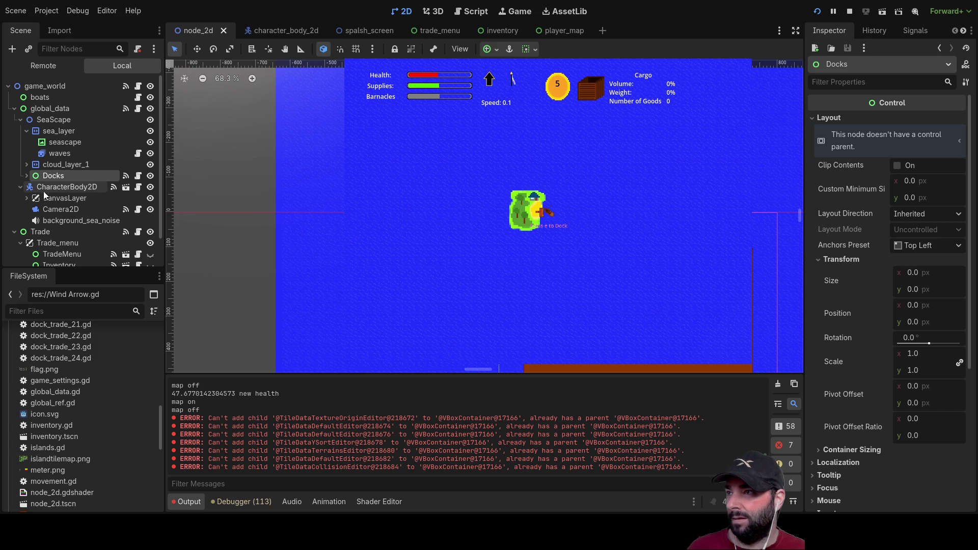
pyautogui.scroll(-2, 63, 220)
pyautogui.scroll(-1, 63, 219)
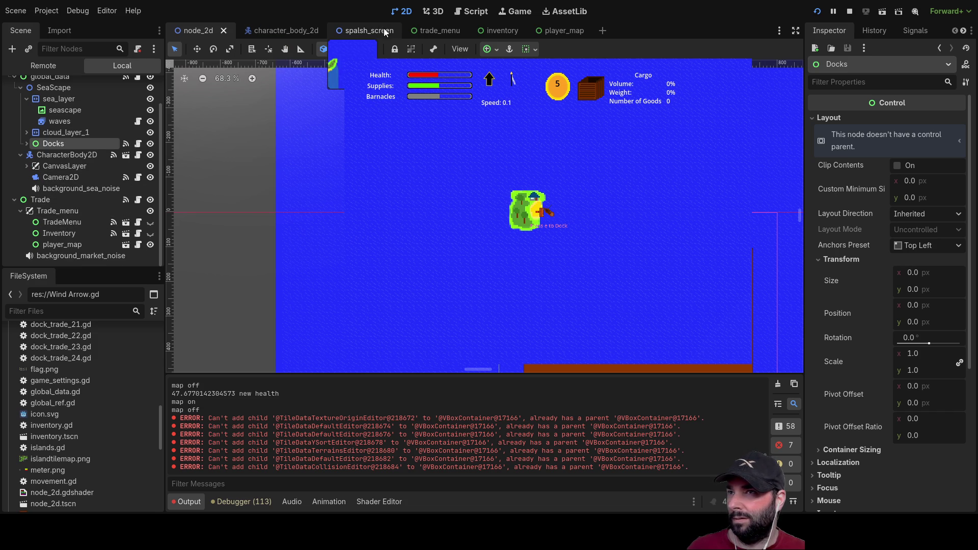
pyautogui.click(27, 143)
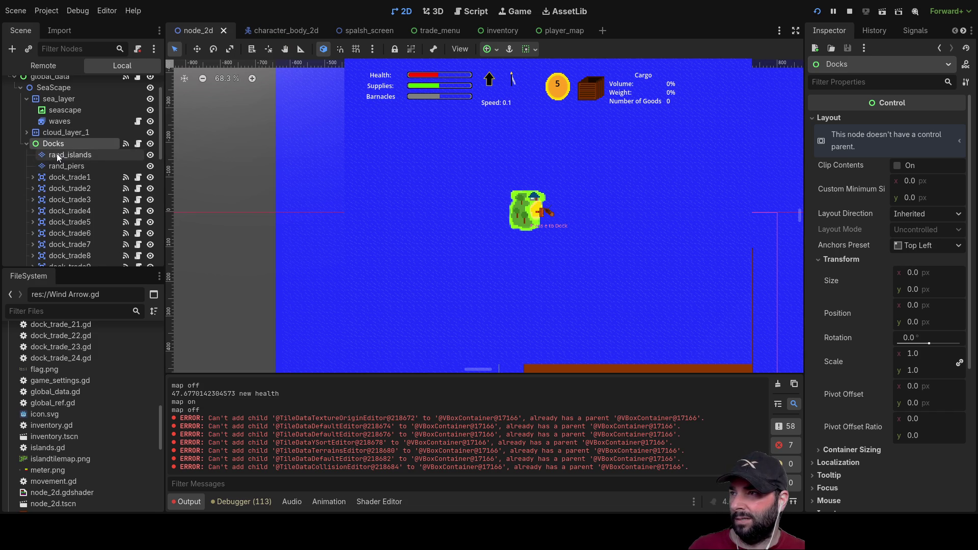
pyautogui.click(57, 154)
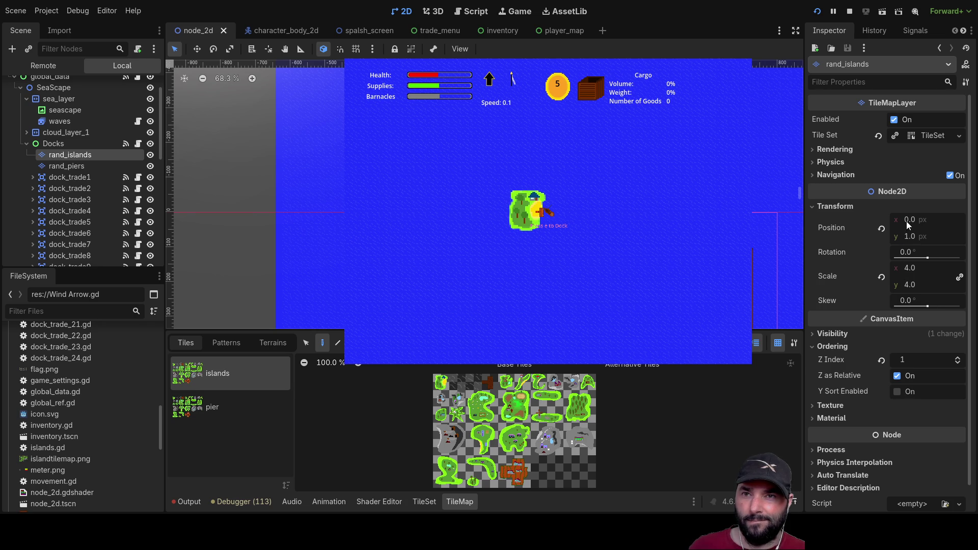
pyautogui.doubleClick(909, 235)
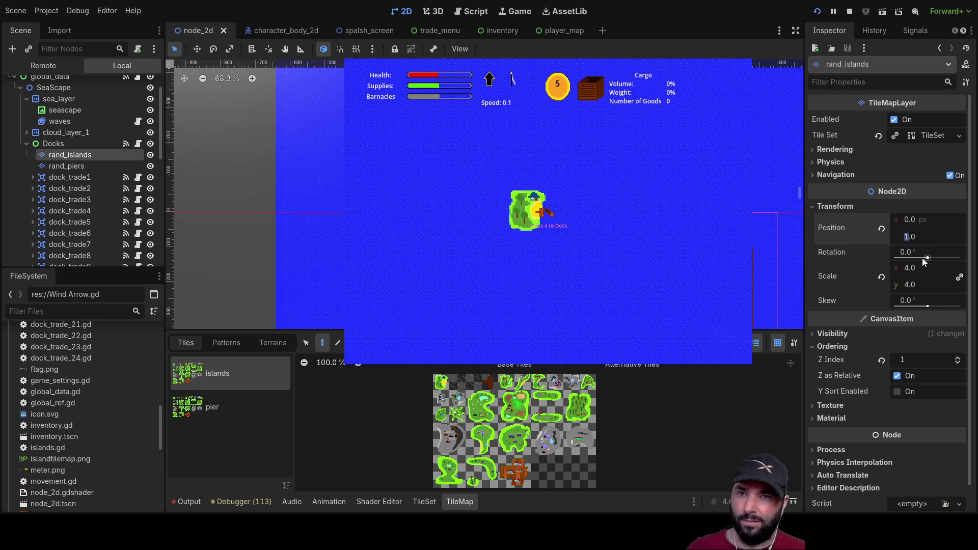
pyautogui.write('0')
pyautogui.press('Return')
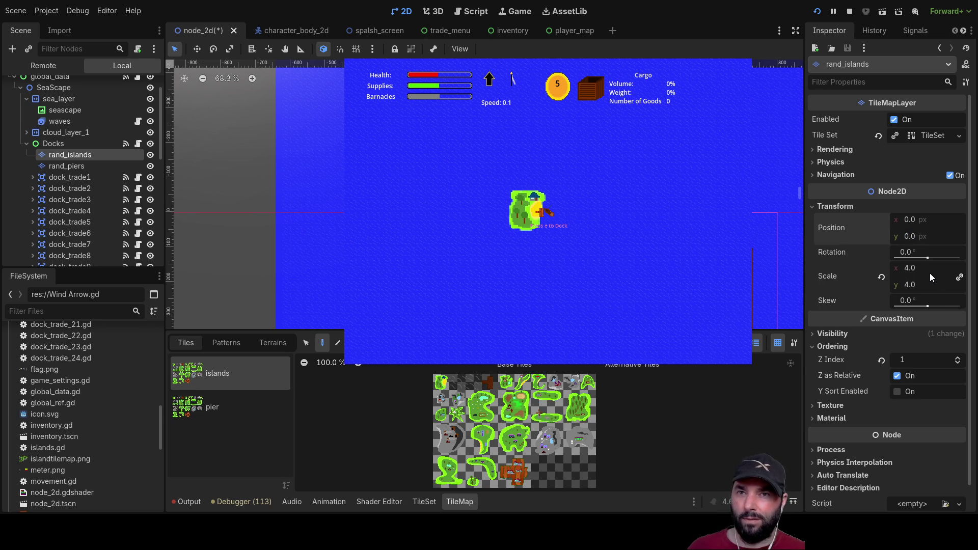
pyautogui.click(44, 143)
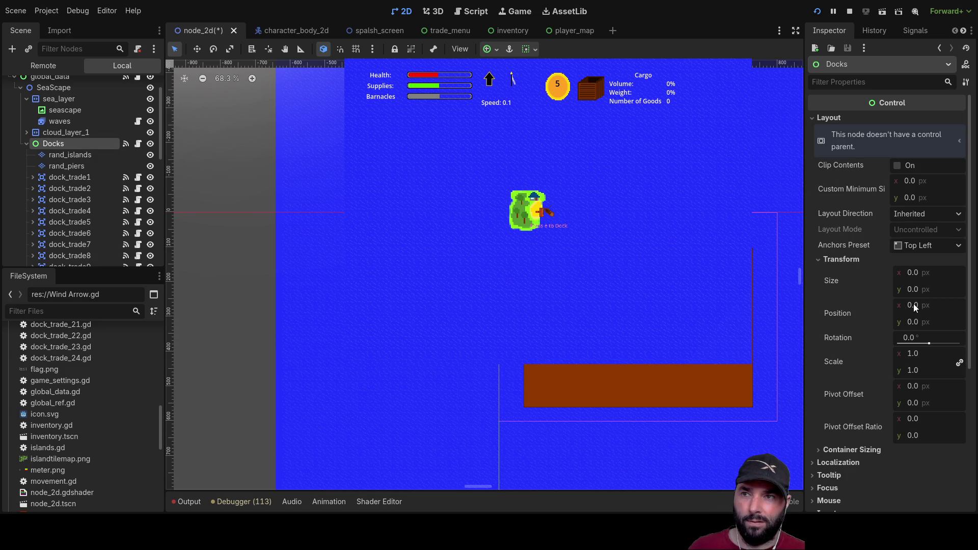
# - Select SeaScape and set its Transform position to 0, 0
pyautogui.scroll(1, 76, 153)
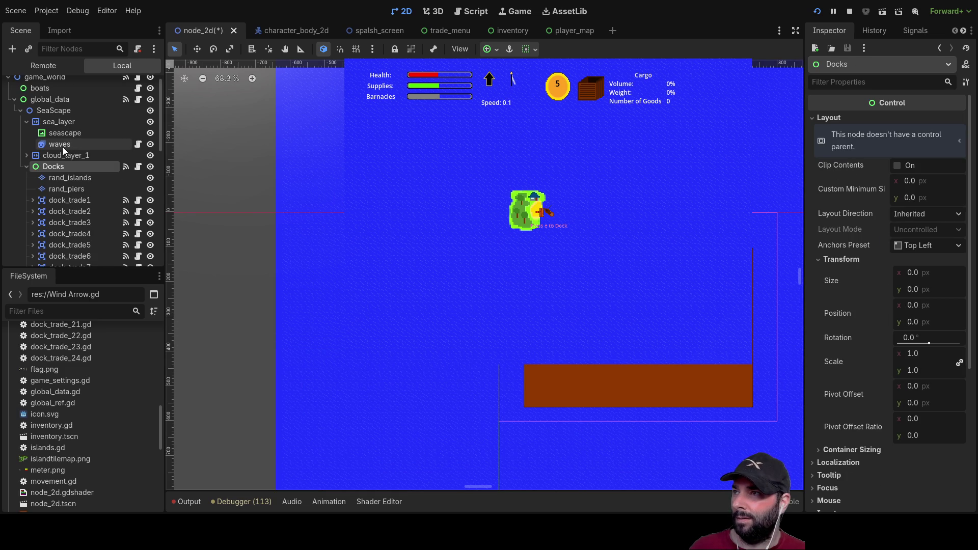
pyautogui.click(52, 112)
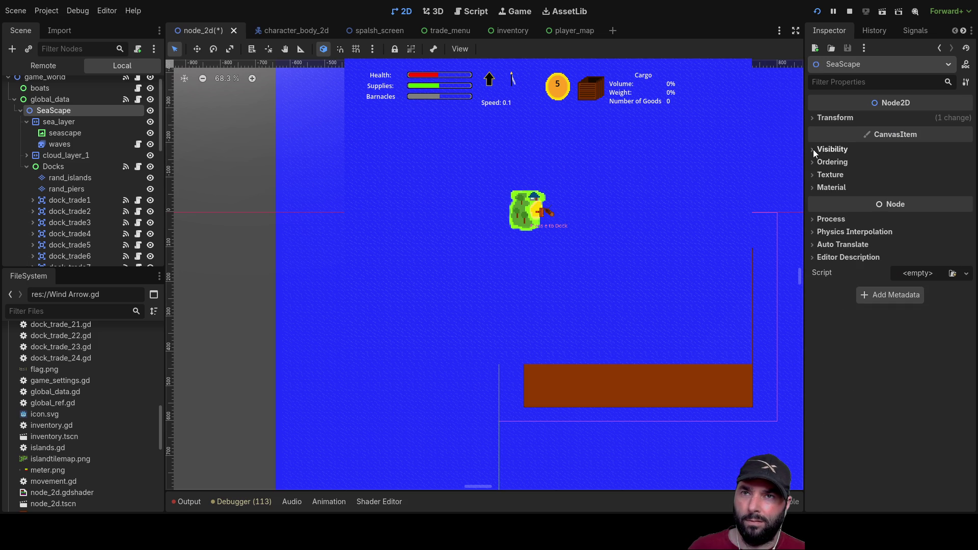
pyautogui.click(815, 118)
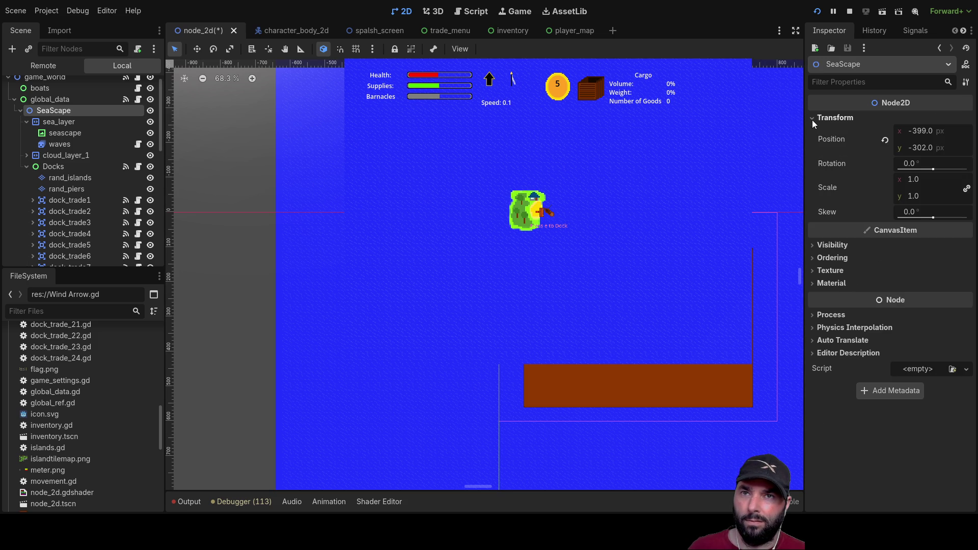
pyautogui.click(919, 130)
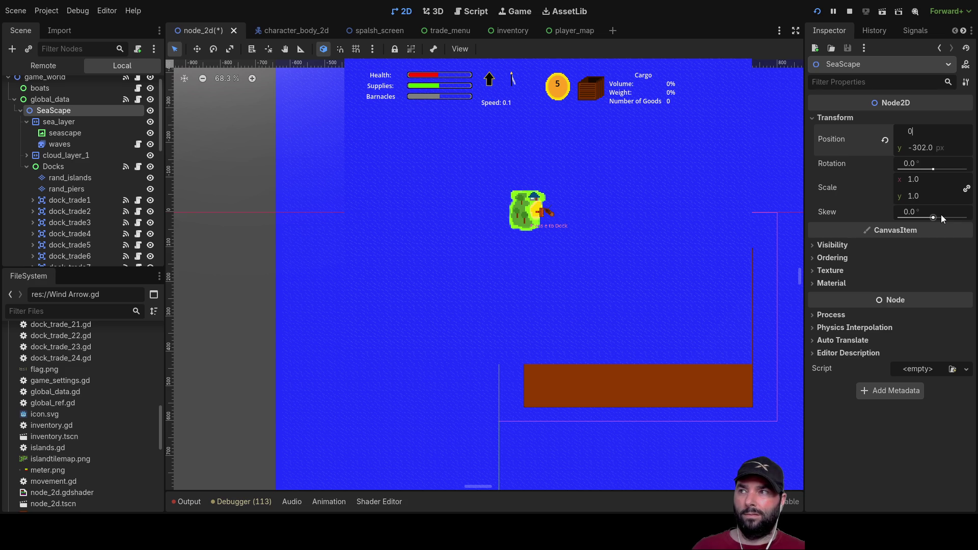
pyautogui.press('Return')
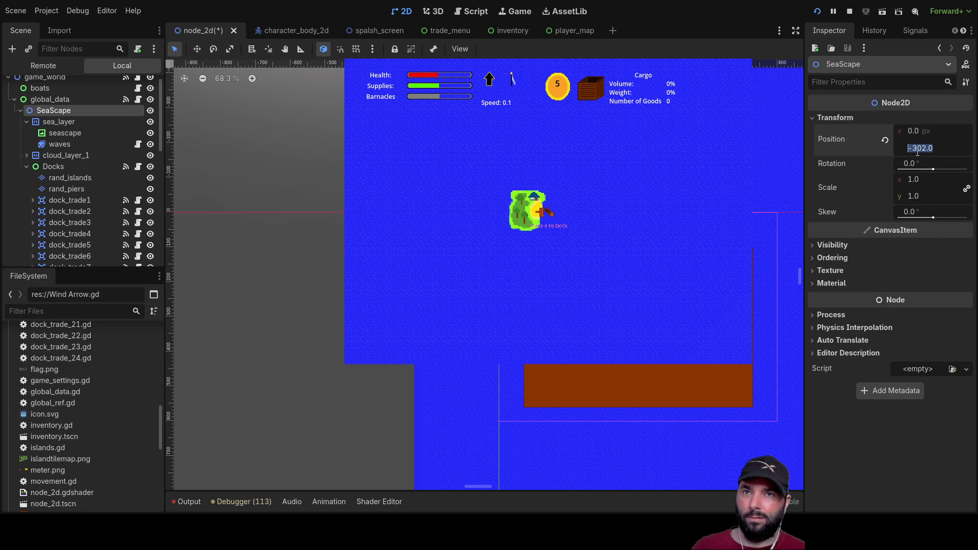
pyautogui.press('Return')
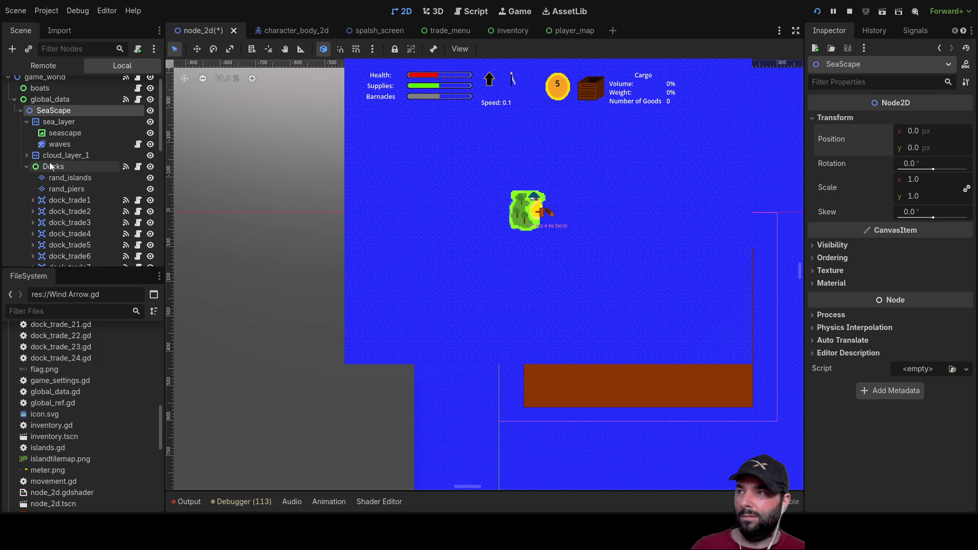
# - Browse the scene tree through CharacterBody2D, cloud_layer_1 and SeaScape to select global_data
pyautogui.scroll(-7, 53, 164)
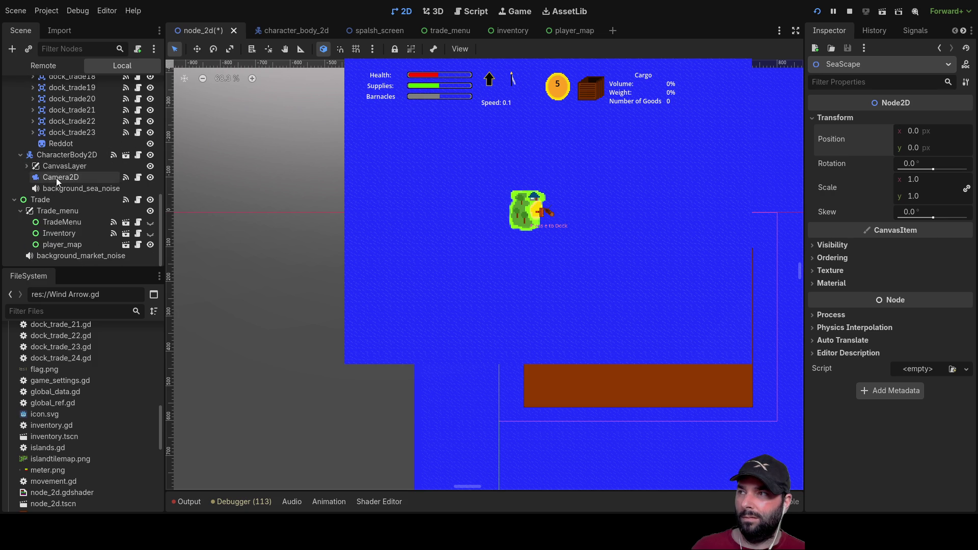
pyautogui.scroll(2, 57, 176)
pyautogui.click(69, 178)
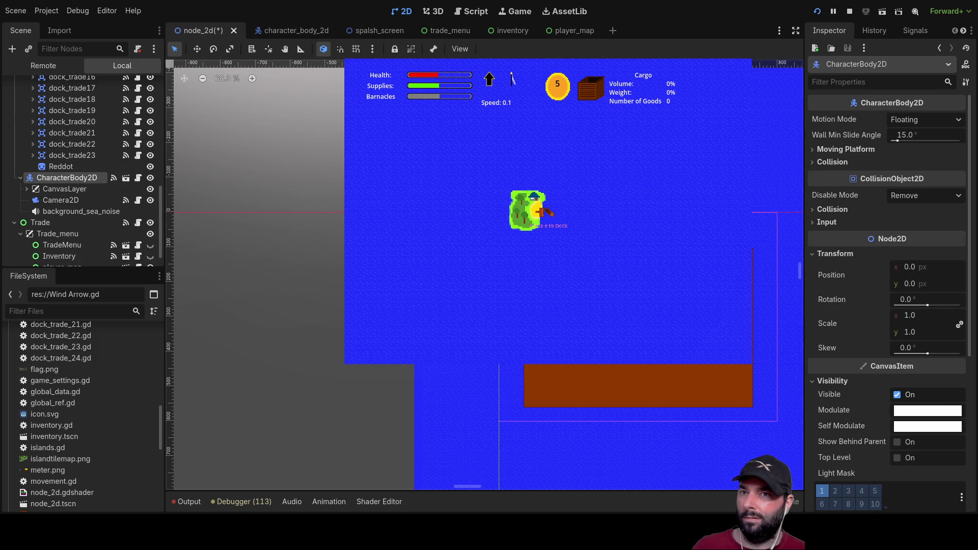
pyautogui.scroll(-10, 655, 238)
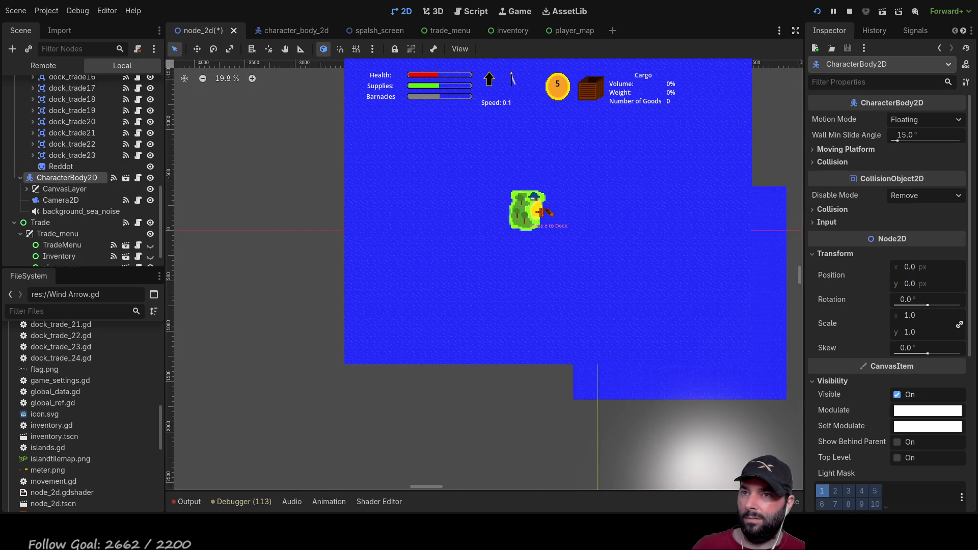
pyautogui.scroll(14, 744, 278)
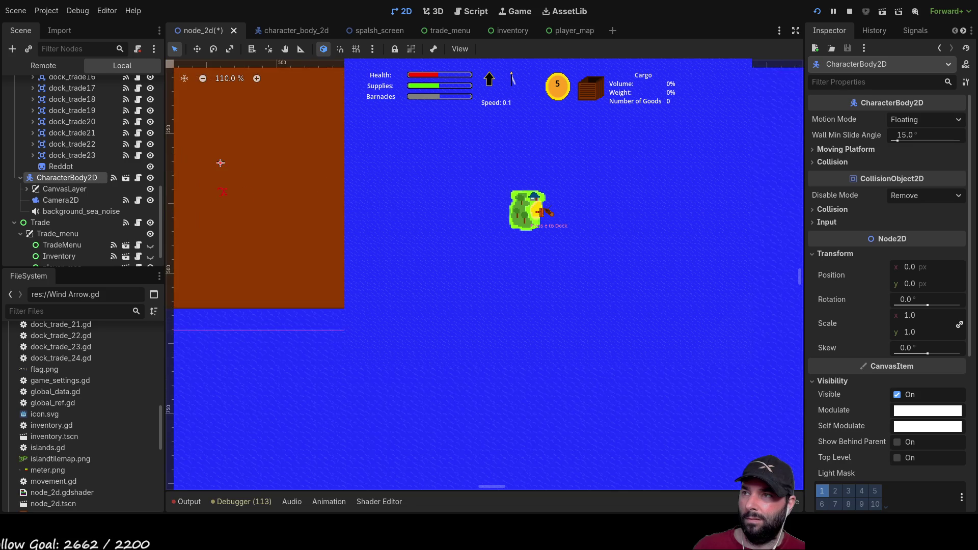
pyautogui.scroll(1, 255, 275)
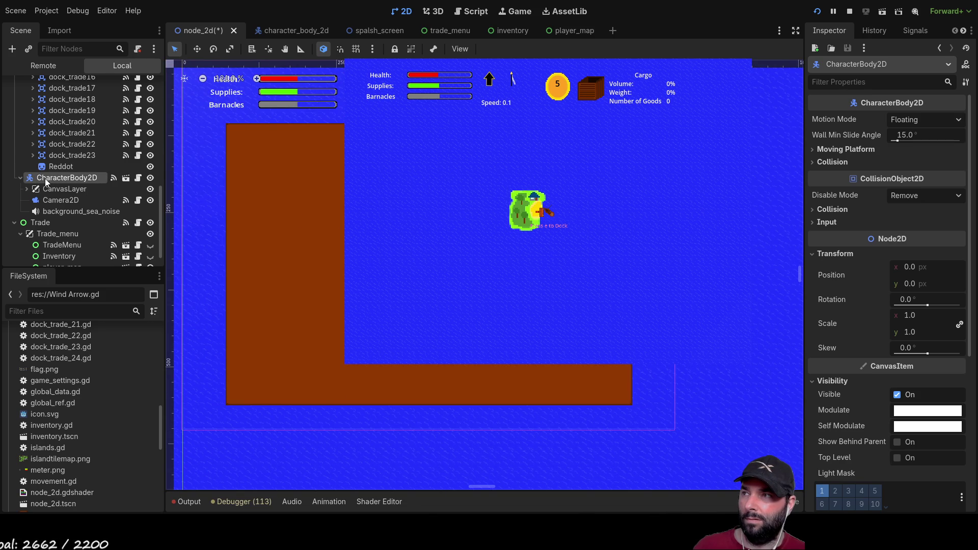
pyautogui.scroll(-5, 653, 251)
pyautogui.scroll(10, 60, 145)
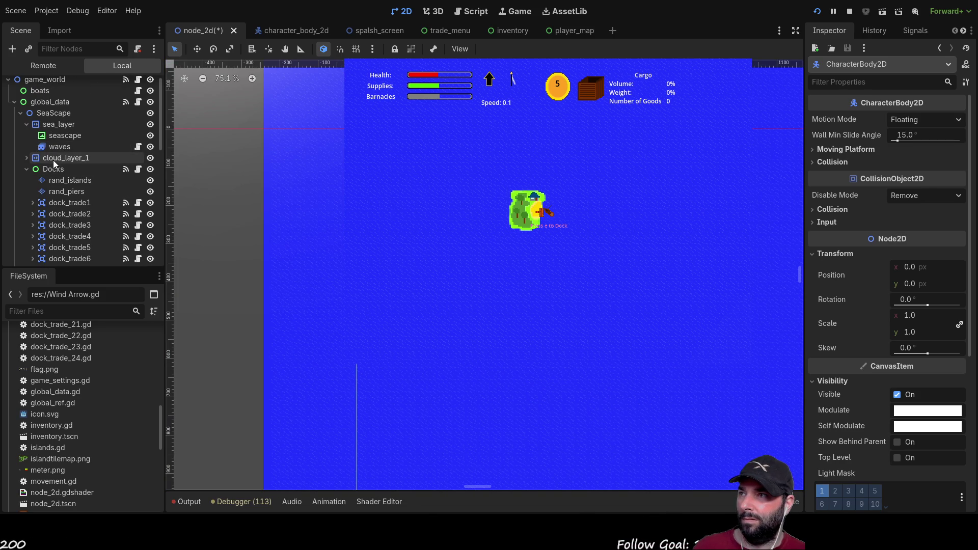
pyautogui.click(53, 160)
pyautogui.click(44, 116)
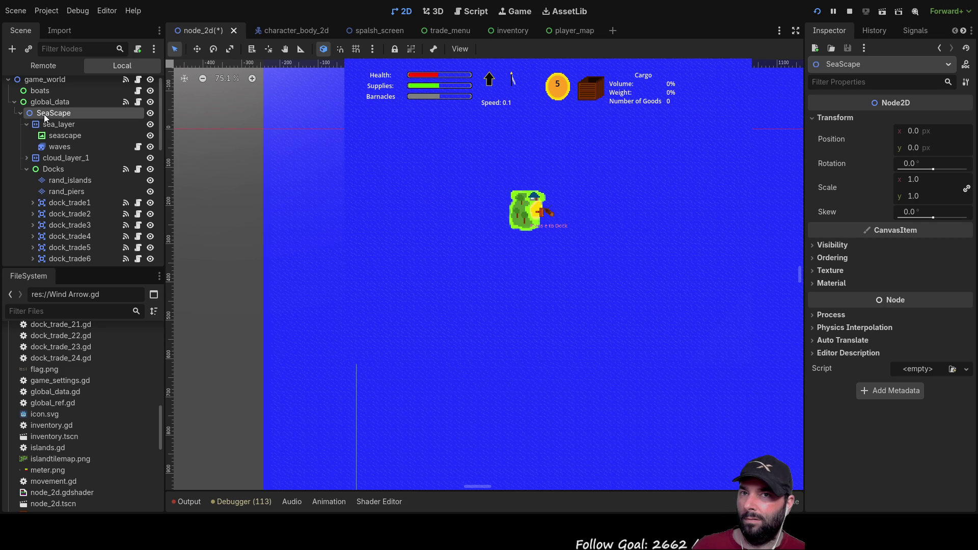
pyautogui.click(47, 103)
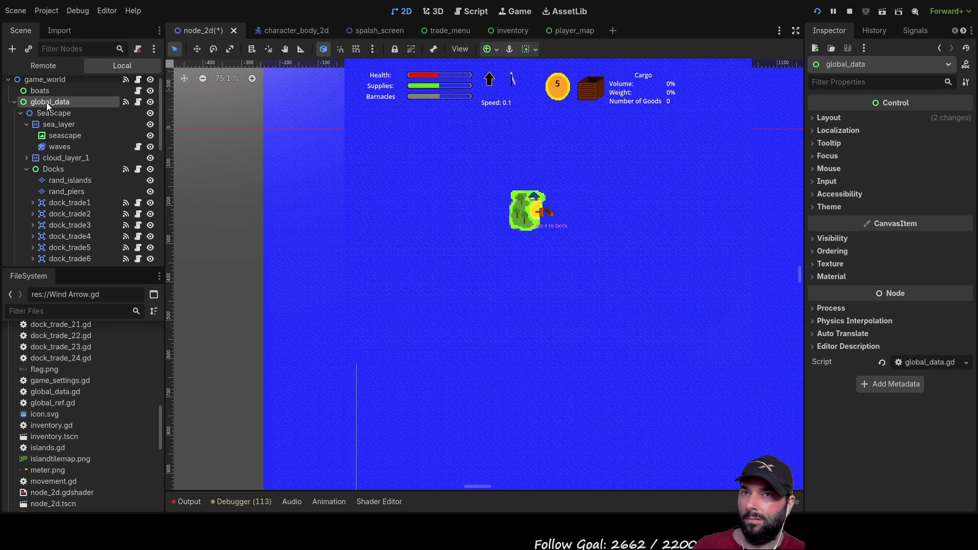
# - Set global_data's Layout > Transform position from 399, 302 to 0, 0
pyautogui.click(814, 120)
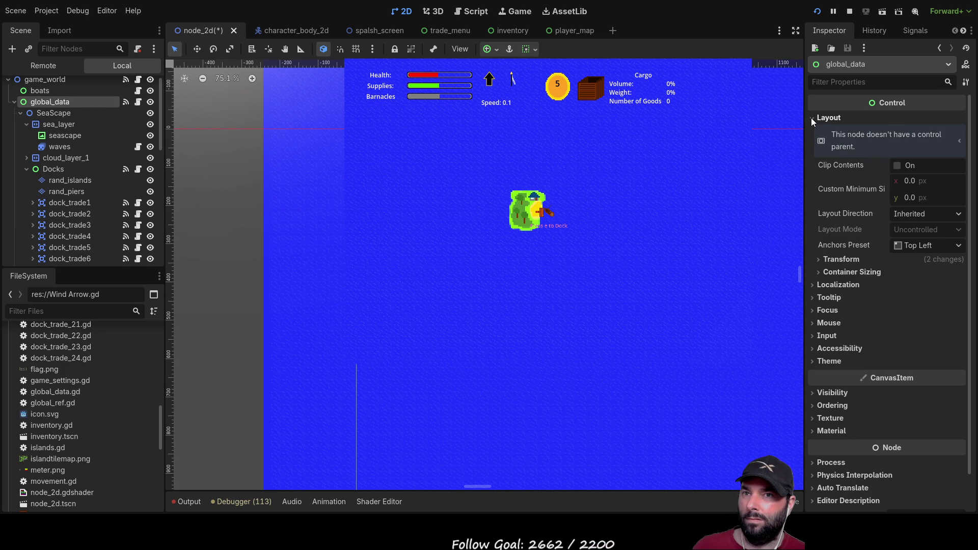
pyautogui.click(820, 260)
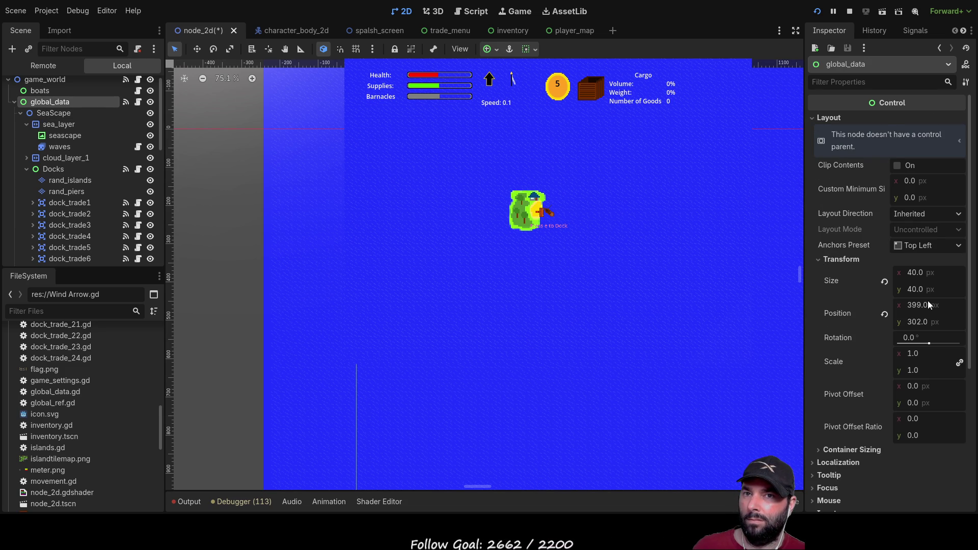
pyautogui.click(916, 305)
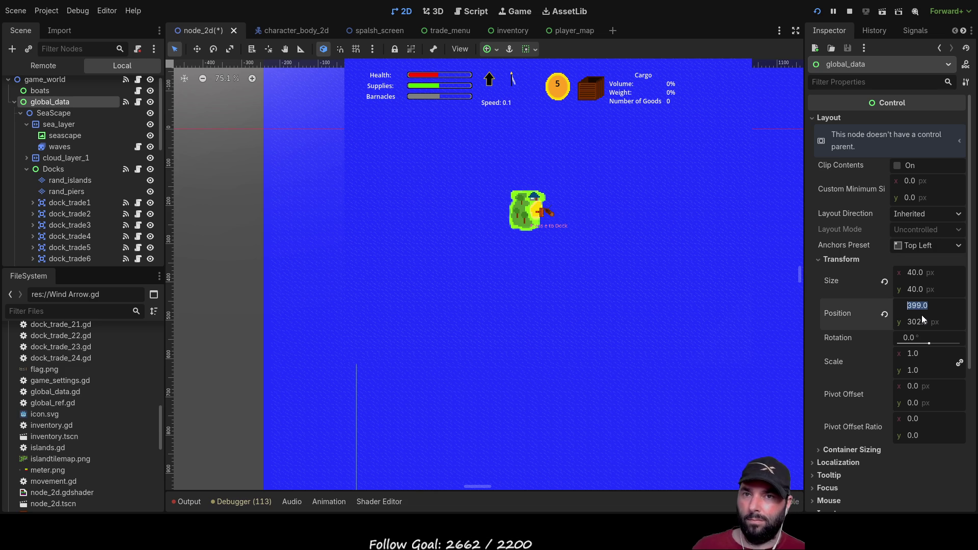
pyautogui.write('0')
pyautogui.press('Return')
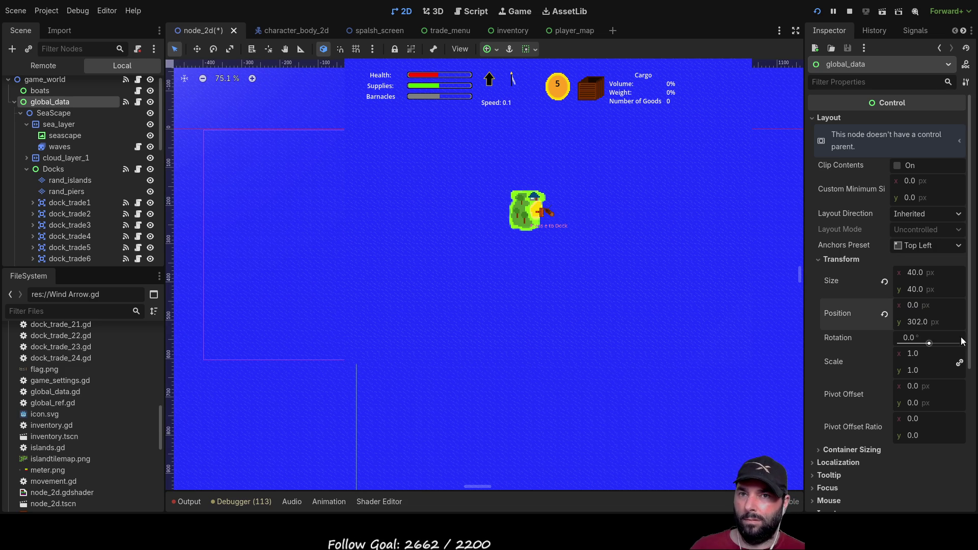
pyautogui.click(921, 321)
pyautogui.write('0')
pyautogui.press('Return')
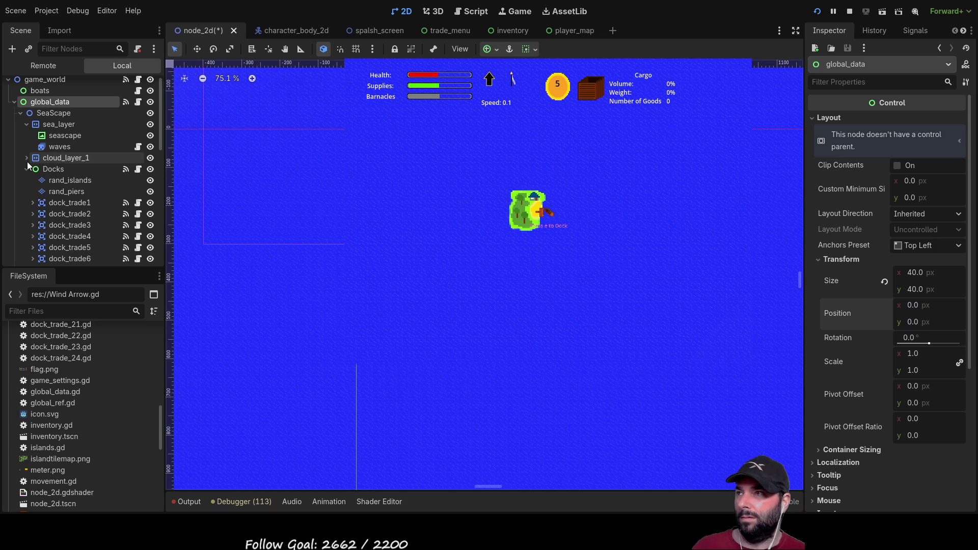
# - Select the game_world root node and check its Transform values
pyautogui.scroll(1, 27, 161)
pyautogui.click(45, 84)
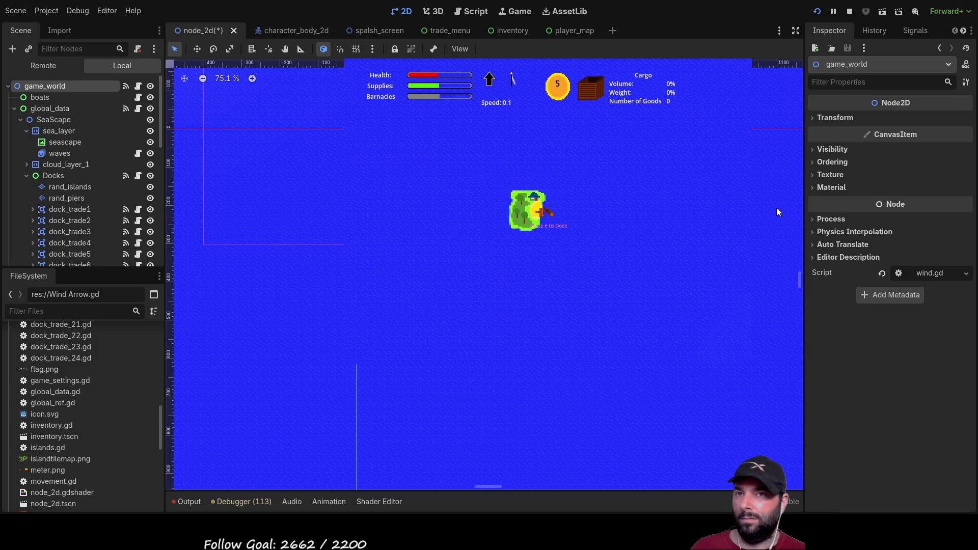
pyautogui.click(813, 119)
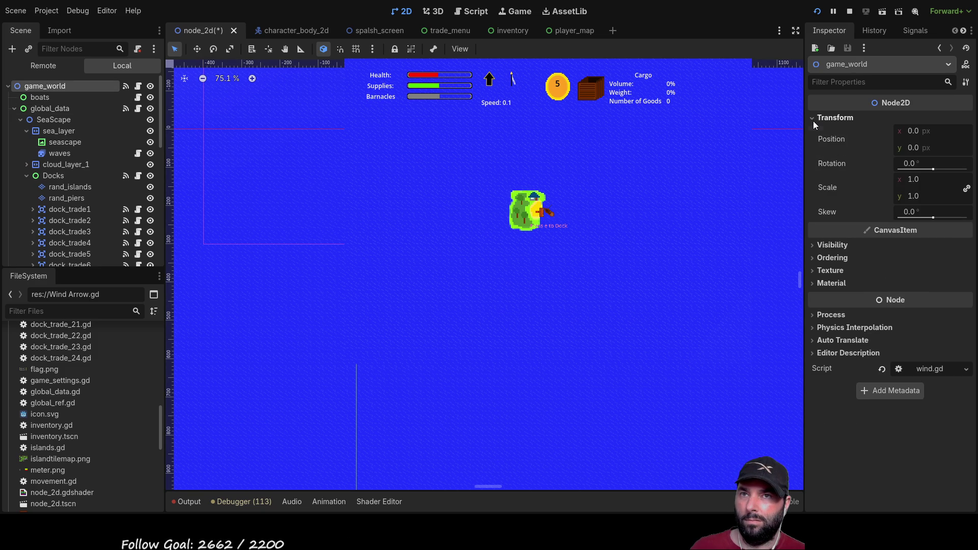
pyautogui.click(814, 121)
pyautogui.click(849, 11)
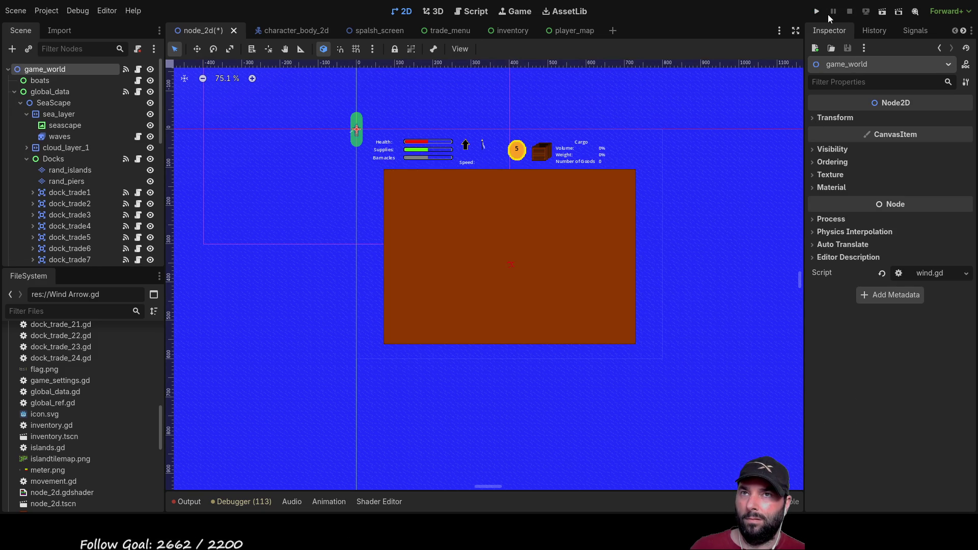
# - Run the project and toggle the brown island map overlay with M several times over the sea
pyautogui.click(817, 11)
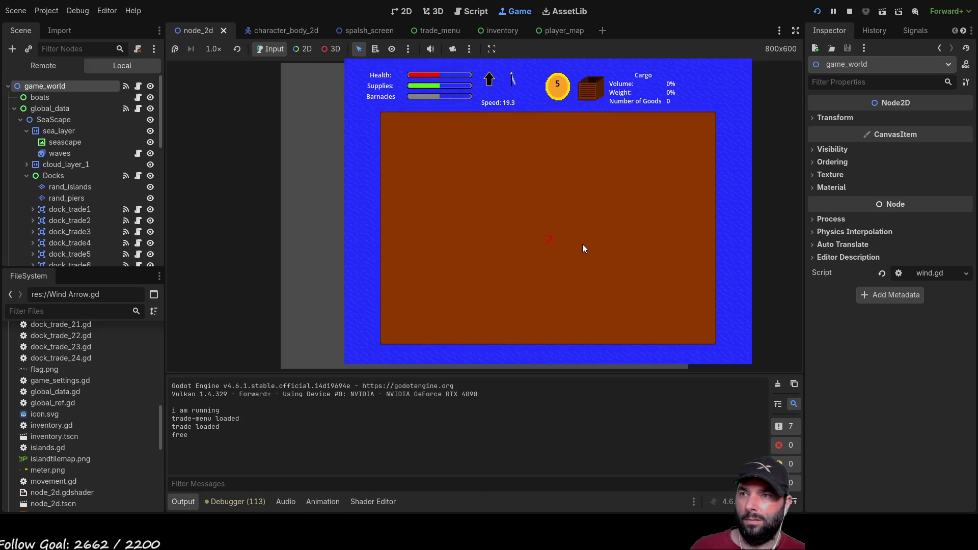
pyautogui.press('m')
pyautogui.press('m')
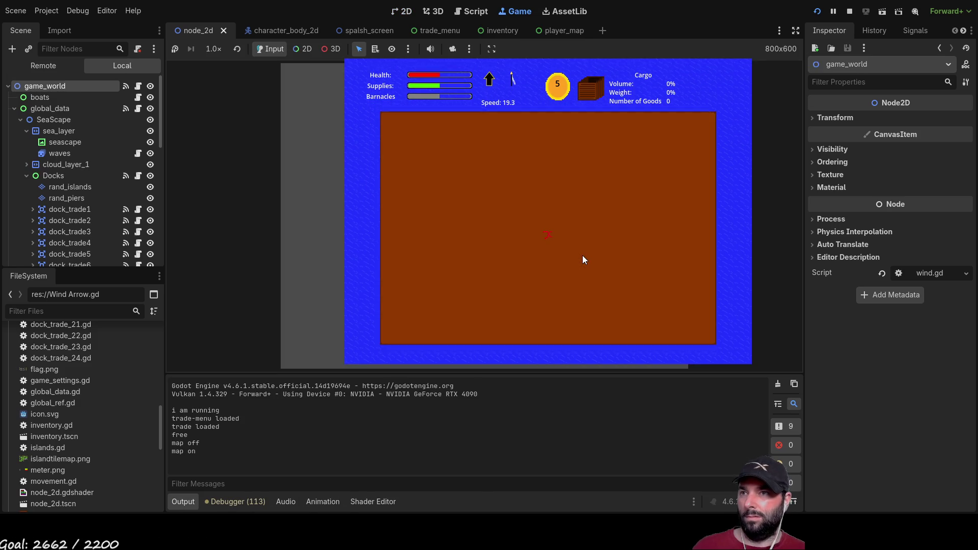
pyautogui.press('m')
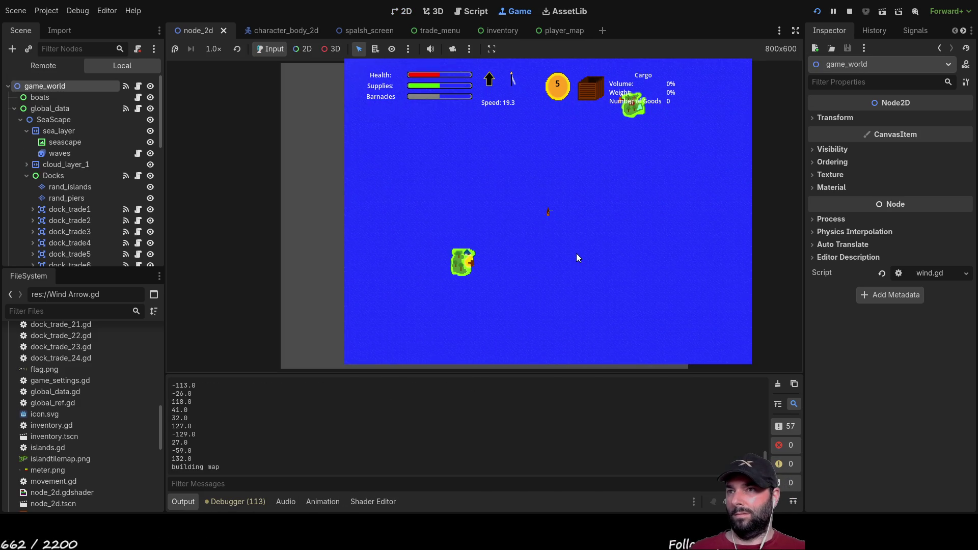
pyautogui.press('m')
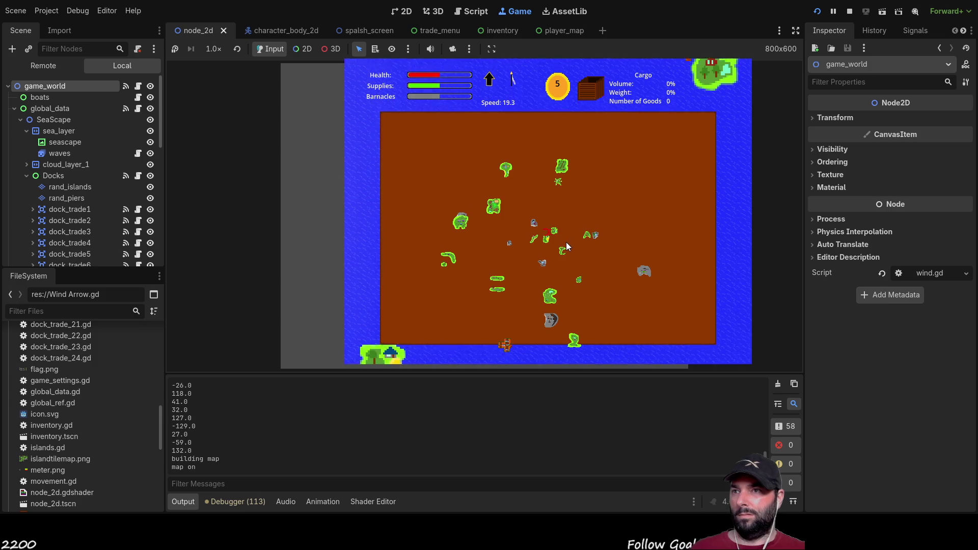
pyautogui.press('m')
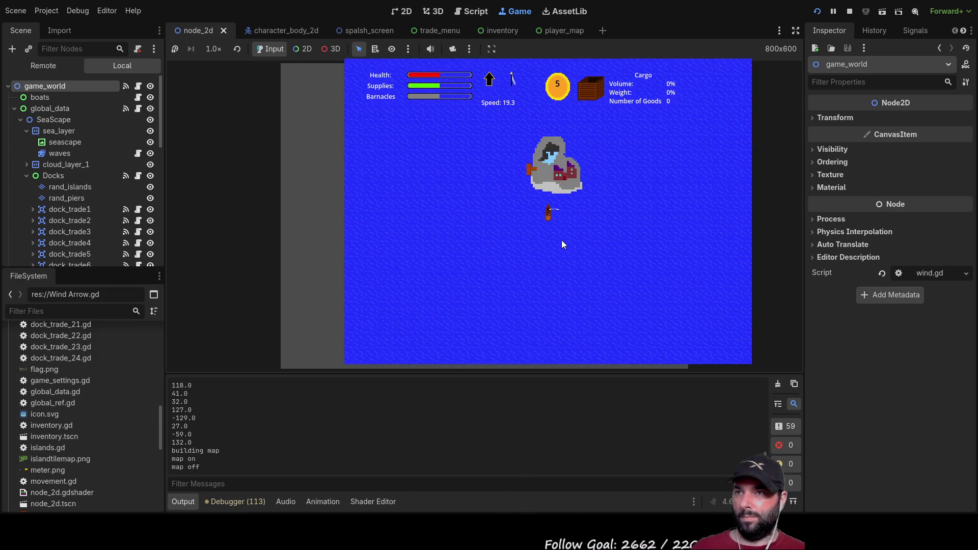
pyautogui.press('m')
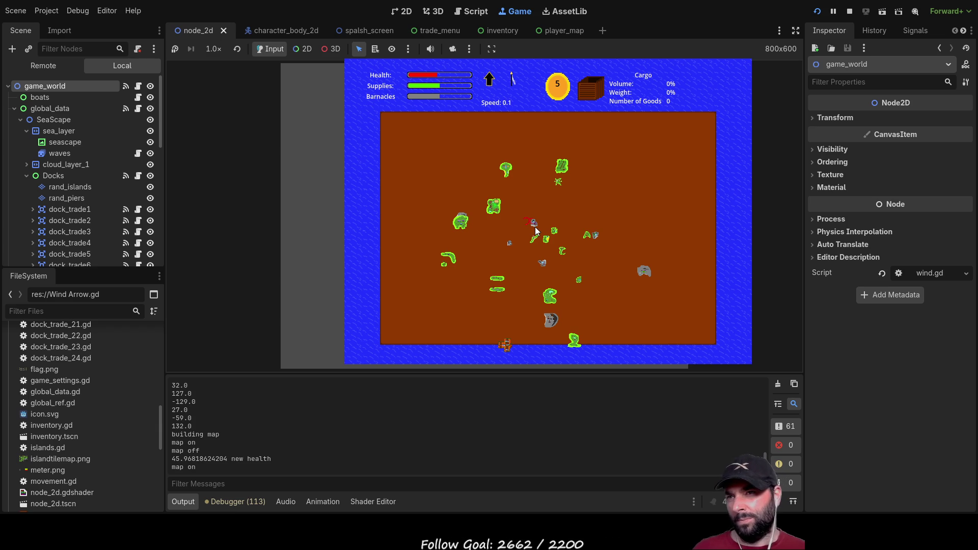
pyautogui.press('m')
pyautogui.press('m')
pyautogui.press('m')
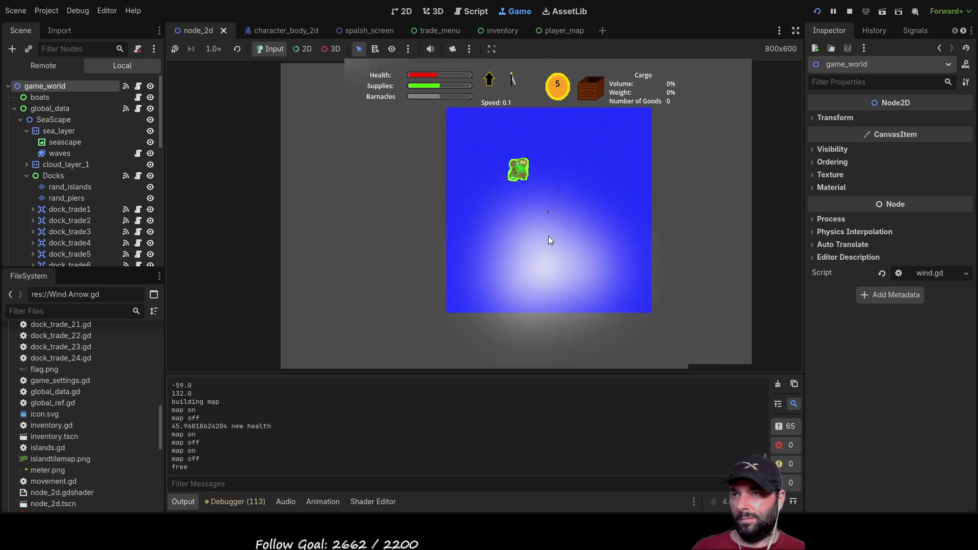
pyautogui.press('m')
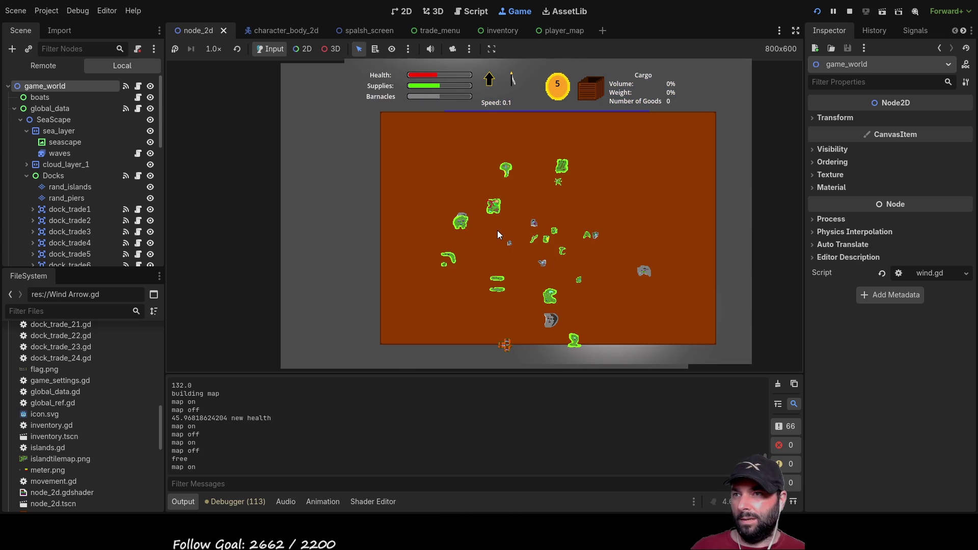
pyautogui.press('m')
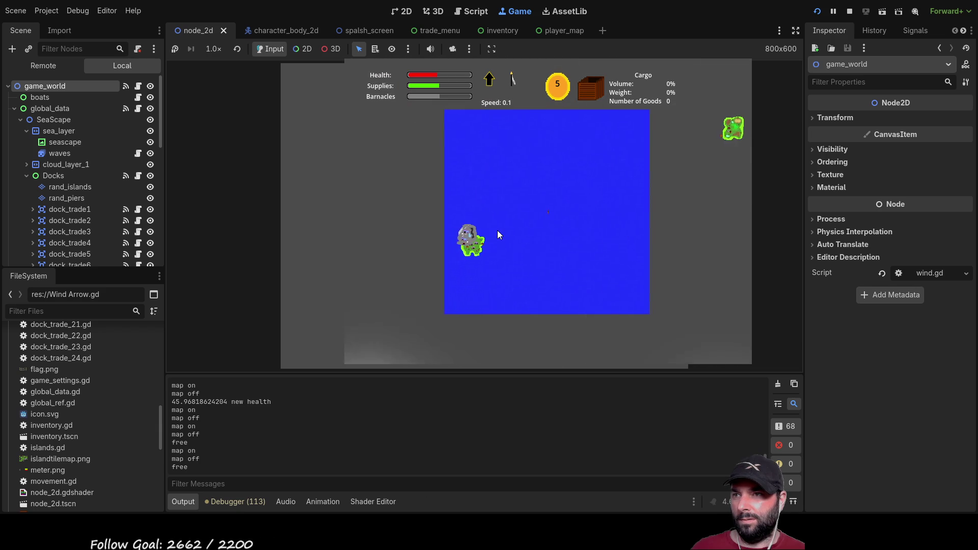
pyautogui.scroll(5, 535, 189)
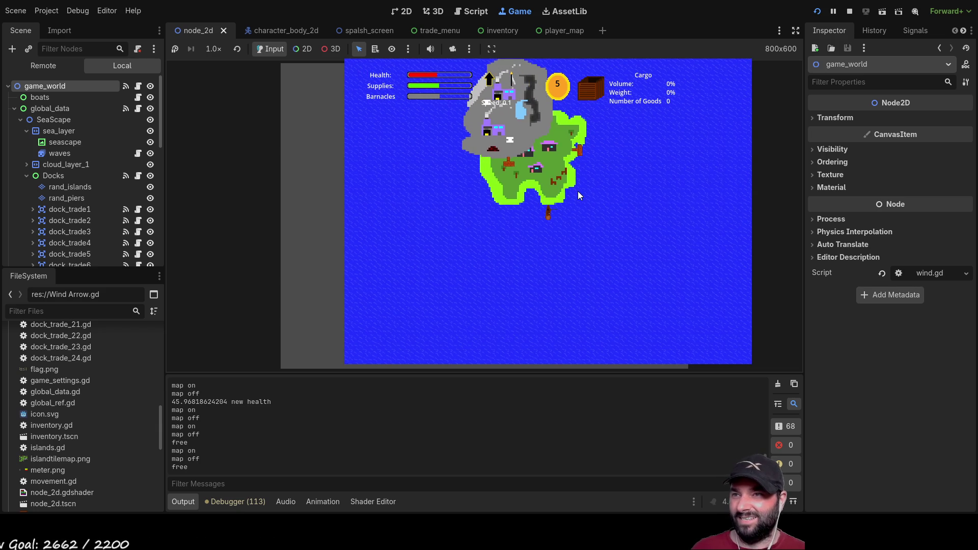
pyautogui.press('m')
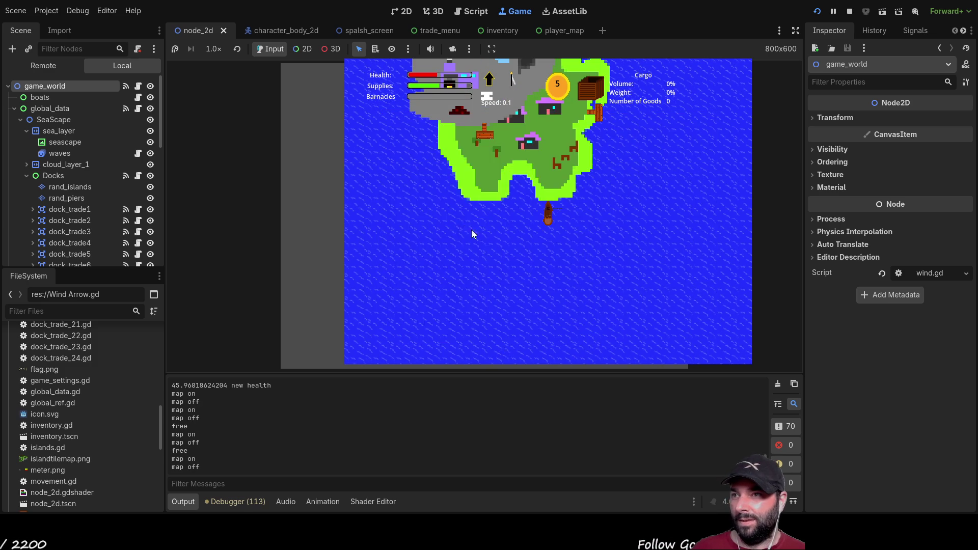
pyautogui.press('m')
pyautogui.press('m')
pyautogui.press('m')
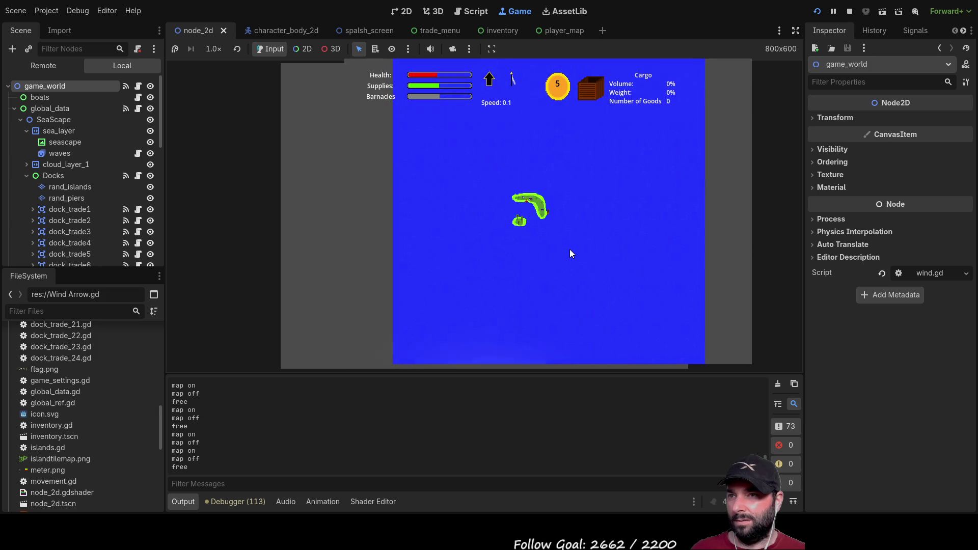
pyautogui.press('m')
pyautogui.press('m')
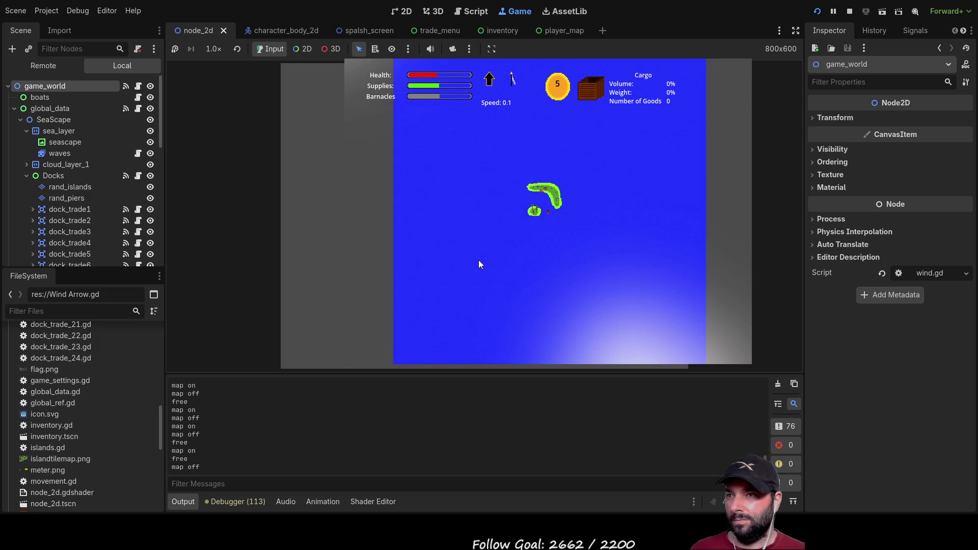
pyautogui.press('m')
pyautogui.press('m')
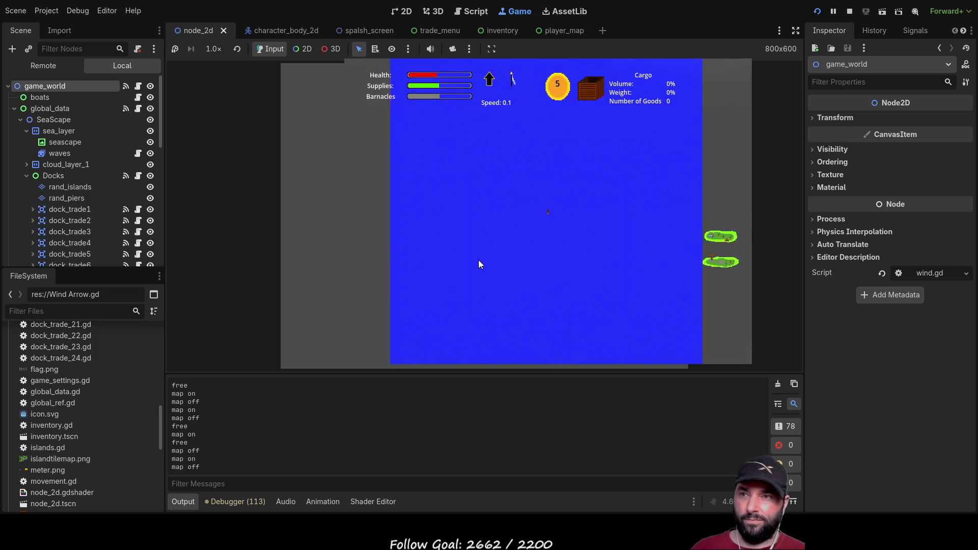
pyautogui.press('m')
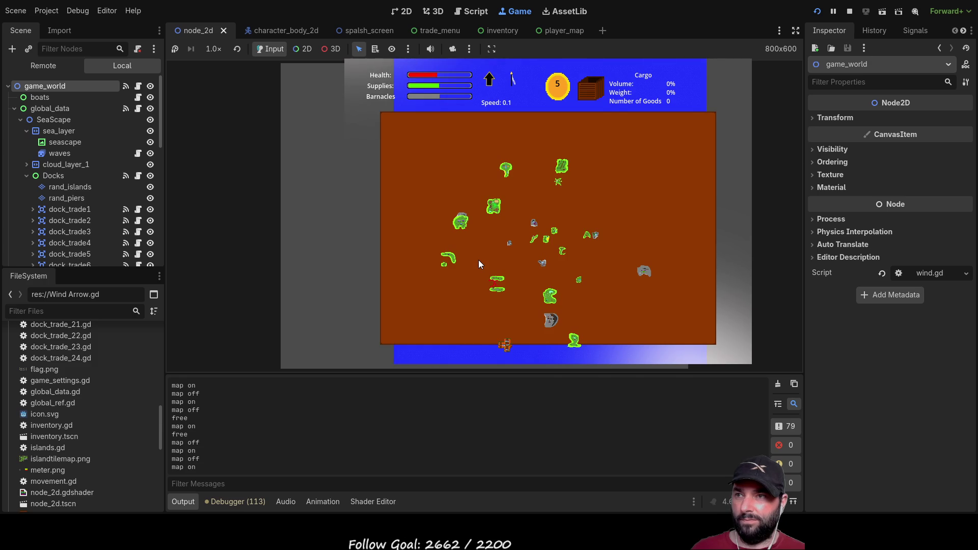
pyautogui.press('m')
pyautogui.press('m')
pyautogui.press('m')
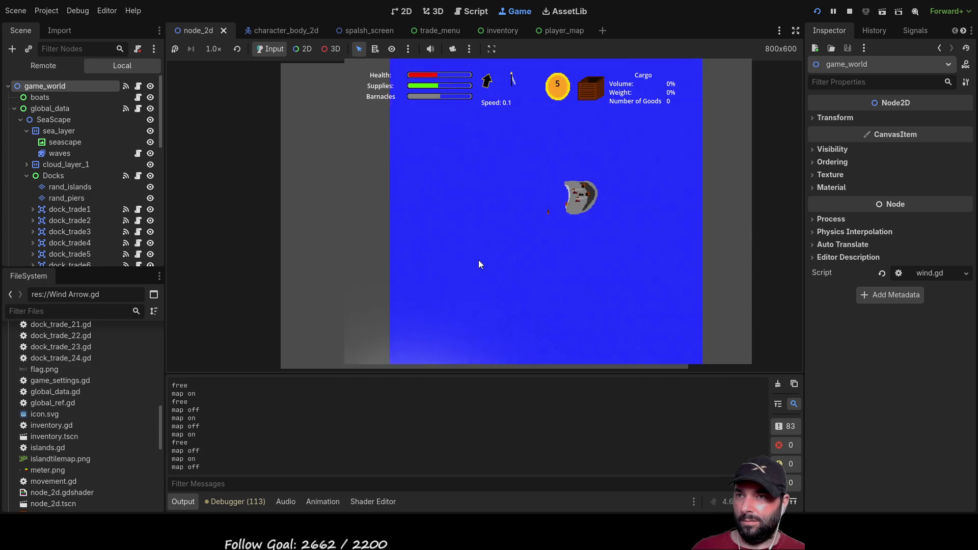
pyautogui.press('m')
pyautogui.press('m')
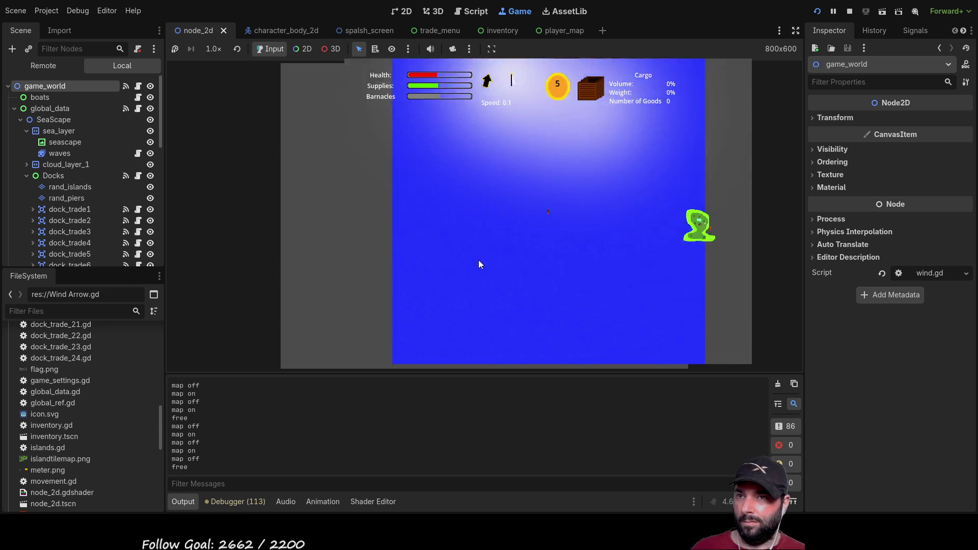
pyautogui.press('m')
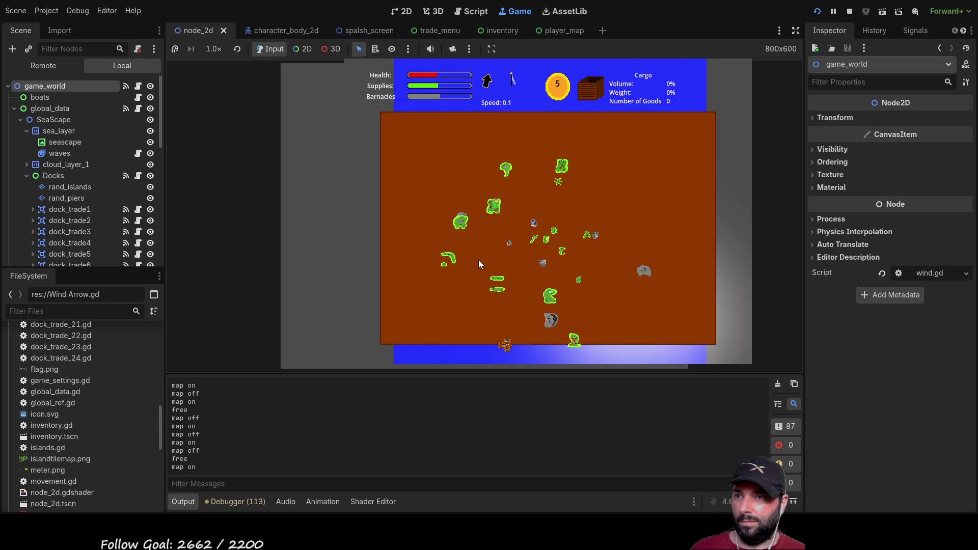
pyautogui.press('m')
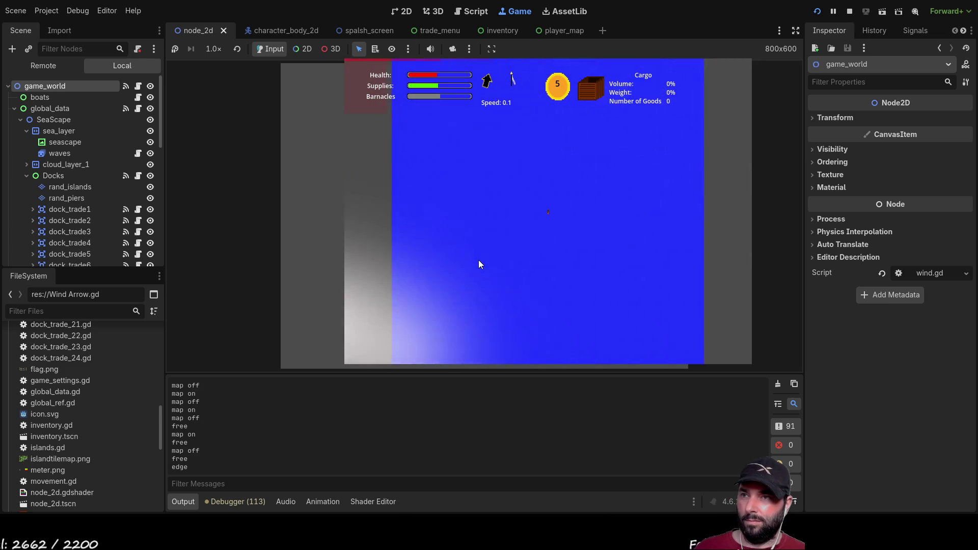
pyautogui.press('m')
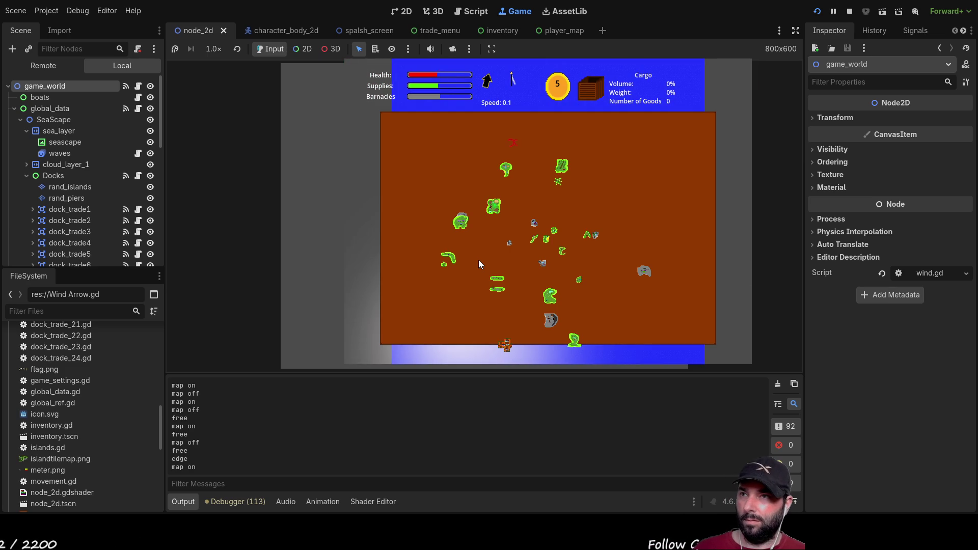
pyautogui.press('m')
pyautogui.press('m')
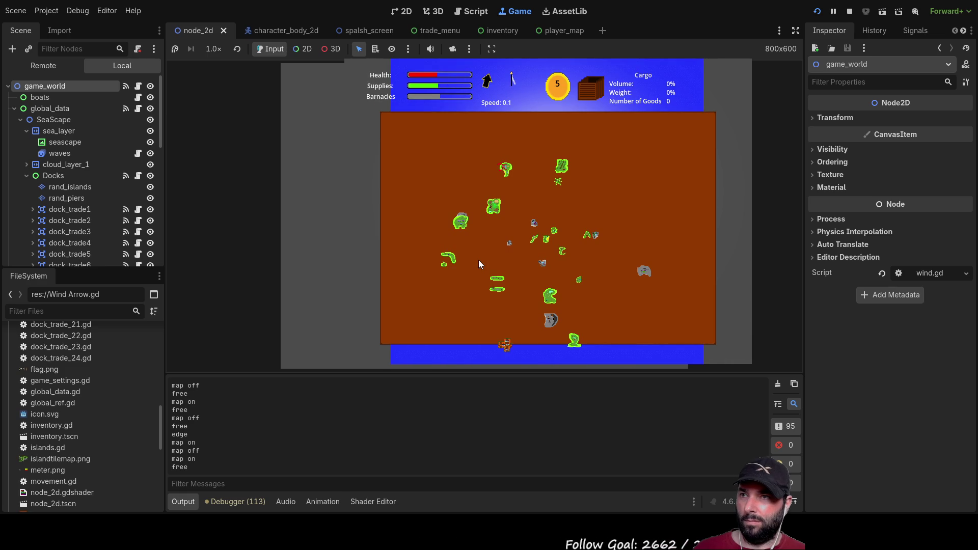
pyautogui.press('m')
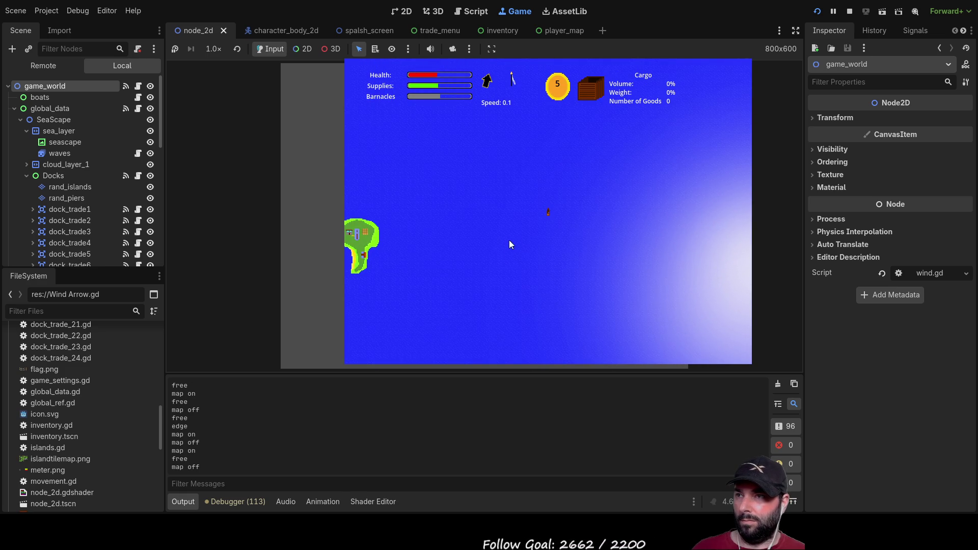
pyautogui.press('m')
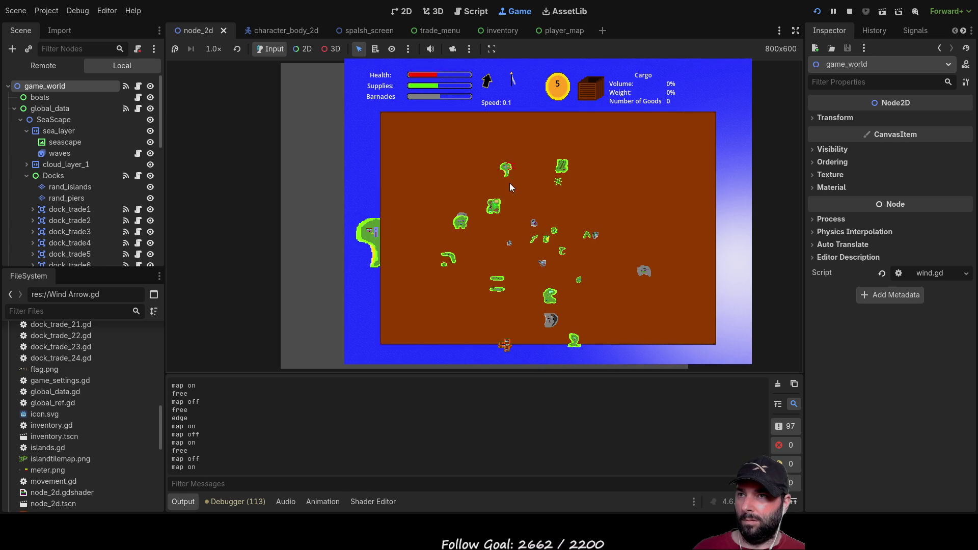
pyautogui.press('m')
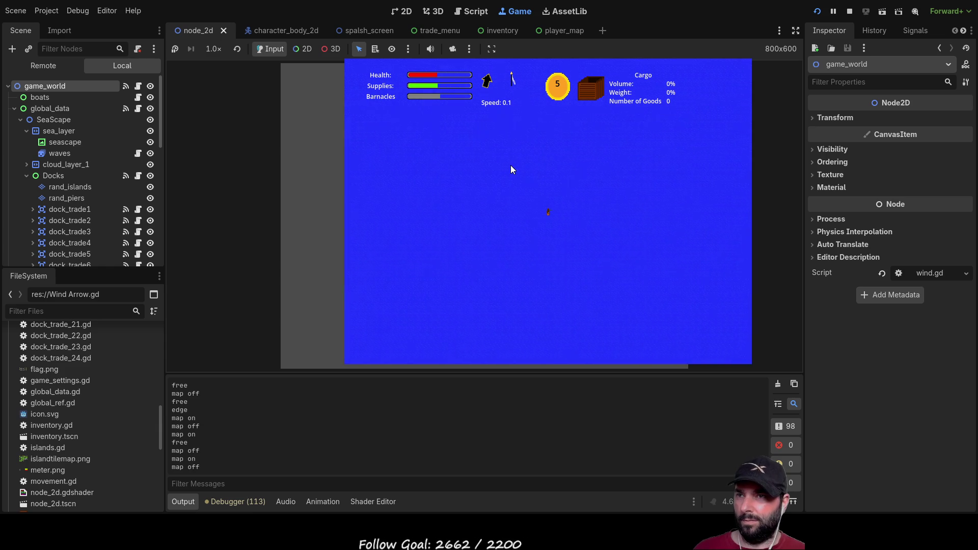
pyautogui.press('m')
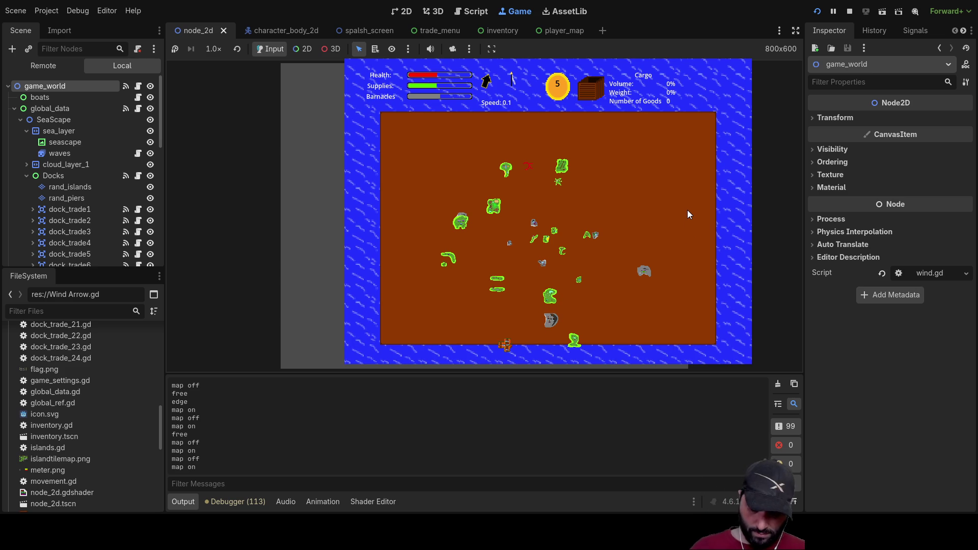
# - Close the map and zoom the game camera out and in around the ship with the mouse wheel
pyautogui.press('m')
pyautogui.scroll(-5, 598, 270)
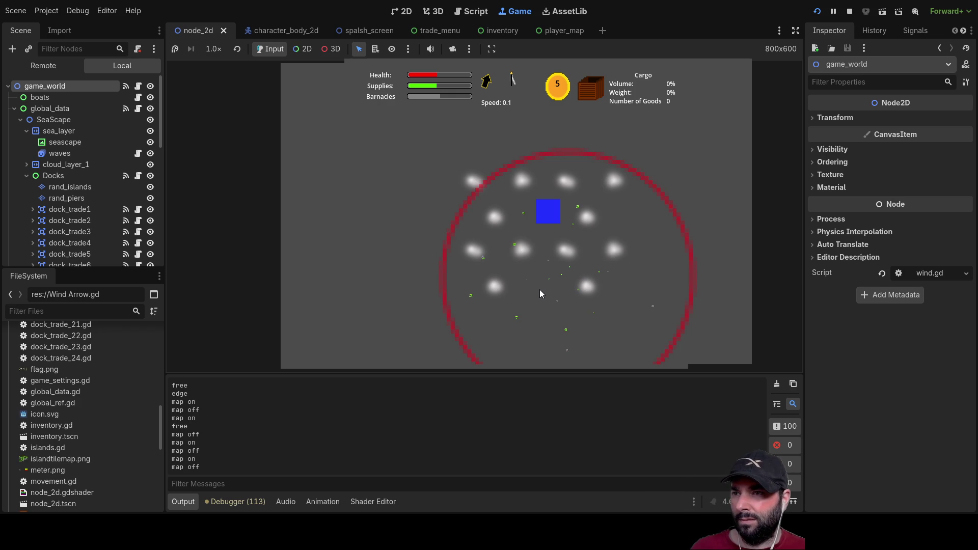
pyautogui.scroll(5, 531, 312)
pyautogui.scroll(10, 543, 268)
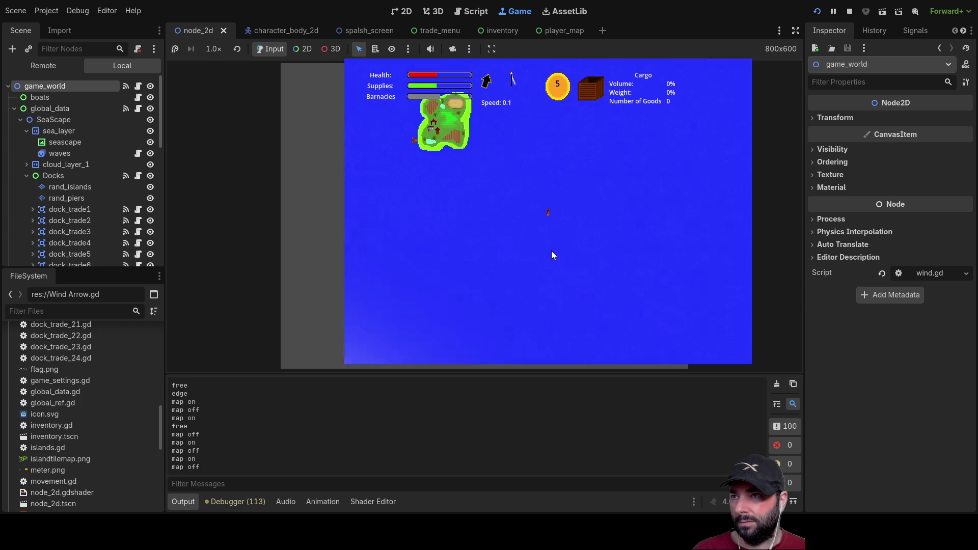
pyautogui.scroll(-2, 553, 259)
pyautogui.scroll(-3, 554, 259)
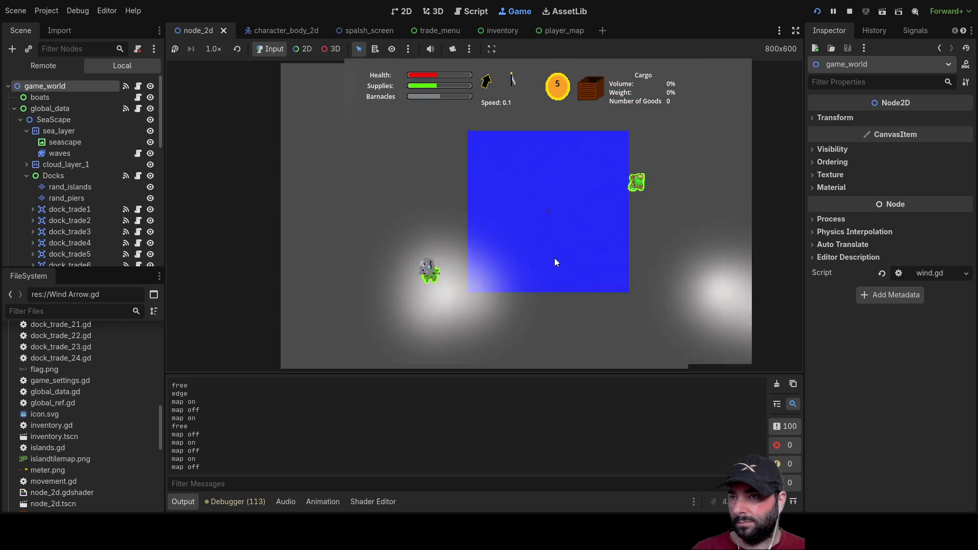
pyautogui.scroll(6, 555, 262)
pyautogui.scroll(5, 595, 249)
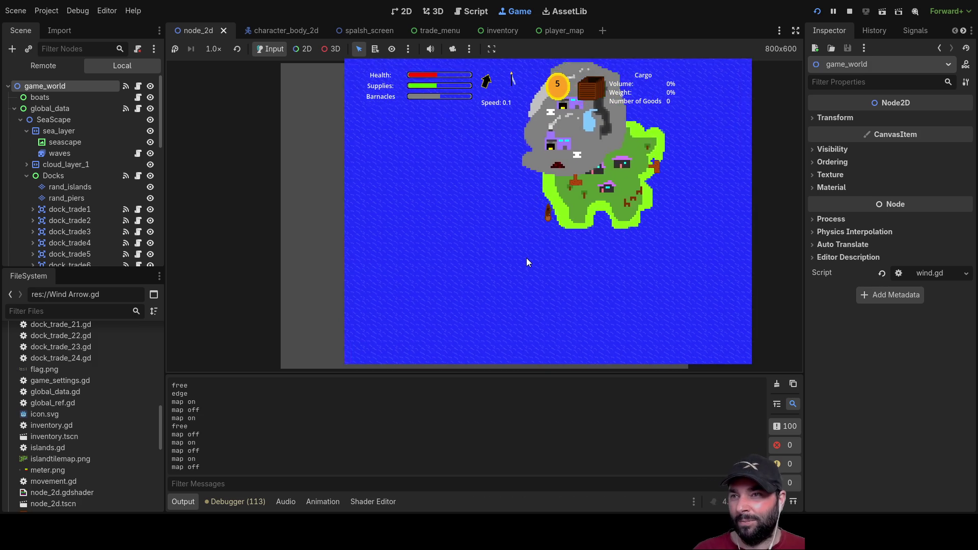
pyautogui.scroll(5, 595, 201)
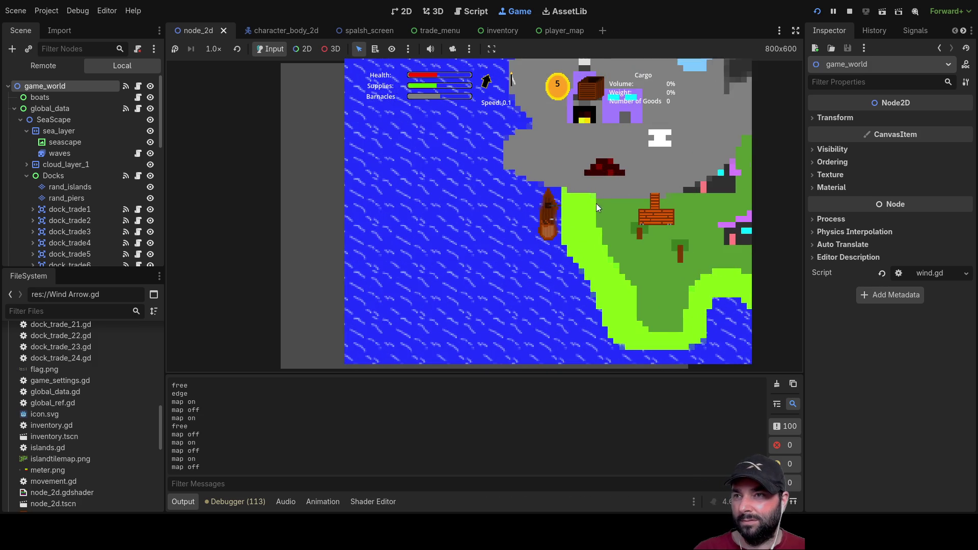
pyautogui.scroll(-5, 601, 227)
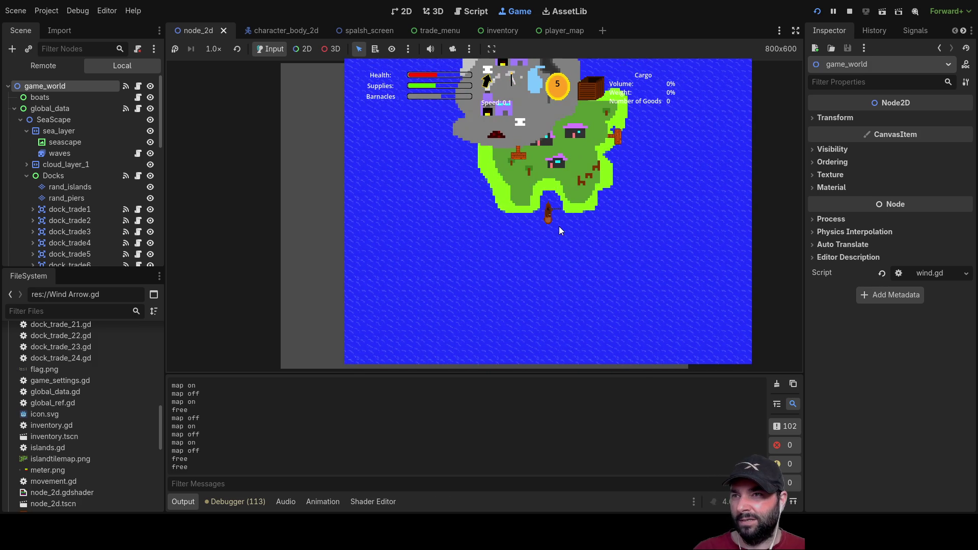
pyautogui.scroll(-5, 560, 227)
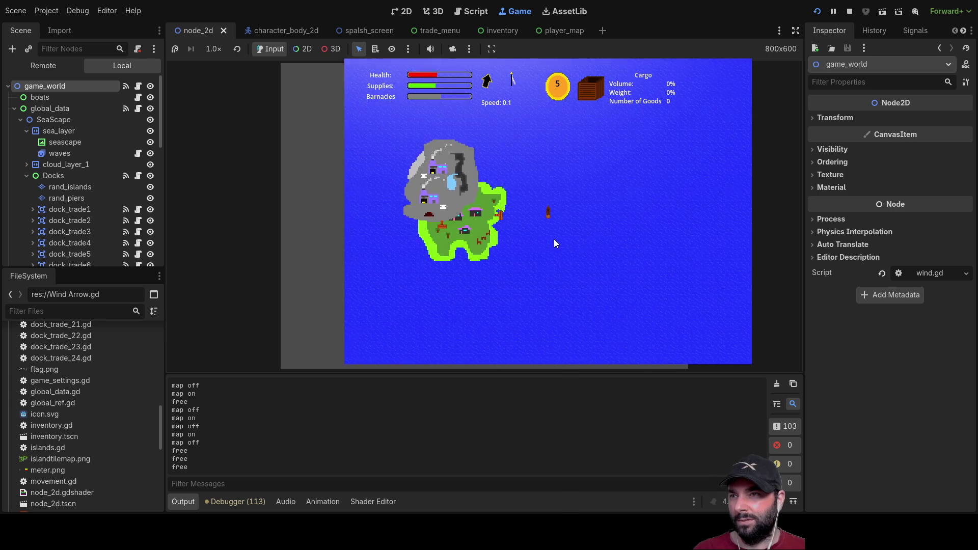
# - Toggle the world map overlay open and closed with M, then stop the game with F8
pyautogui.press('m')
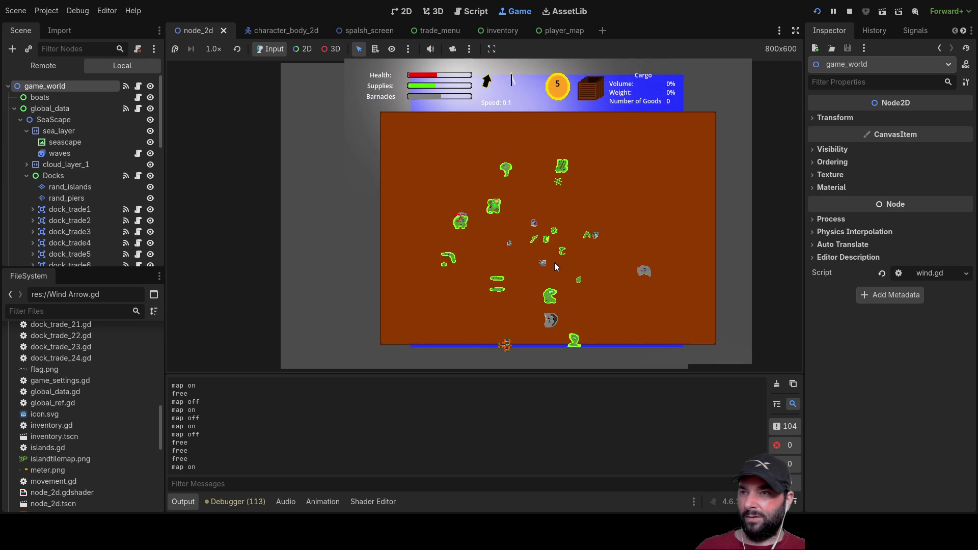
pyautogui.press('m')
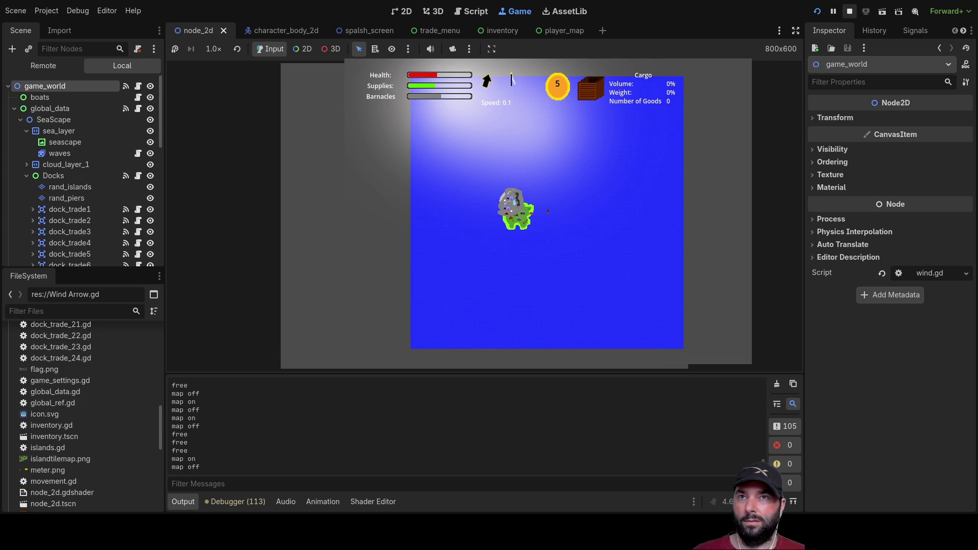
pyautogui.press('F8')
# - Hide the player_map node so the map panel disappears from the scene
pyautogui.scroll(4, 482, 261)
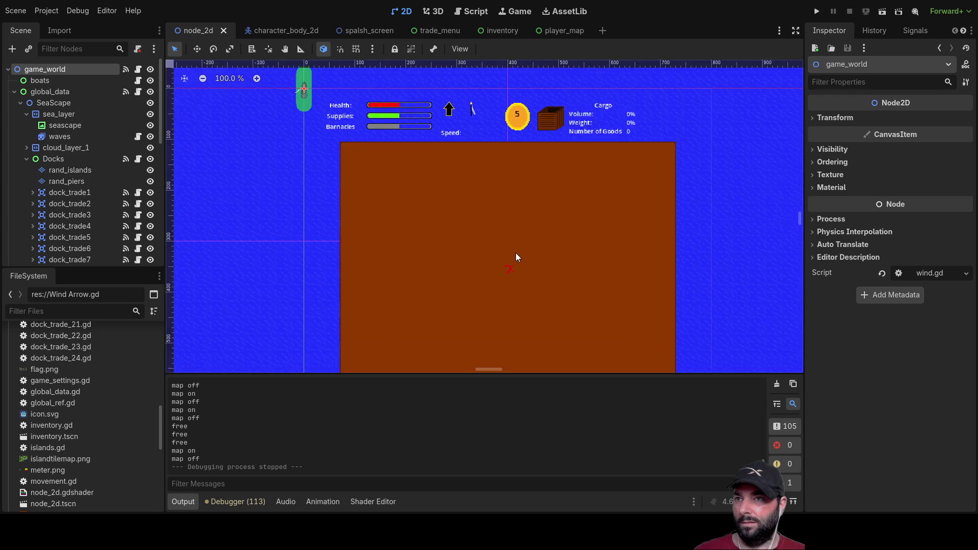
pyautogui.scroll(-1, 489, 146)
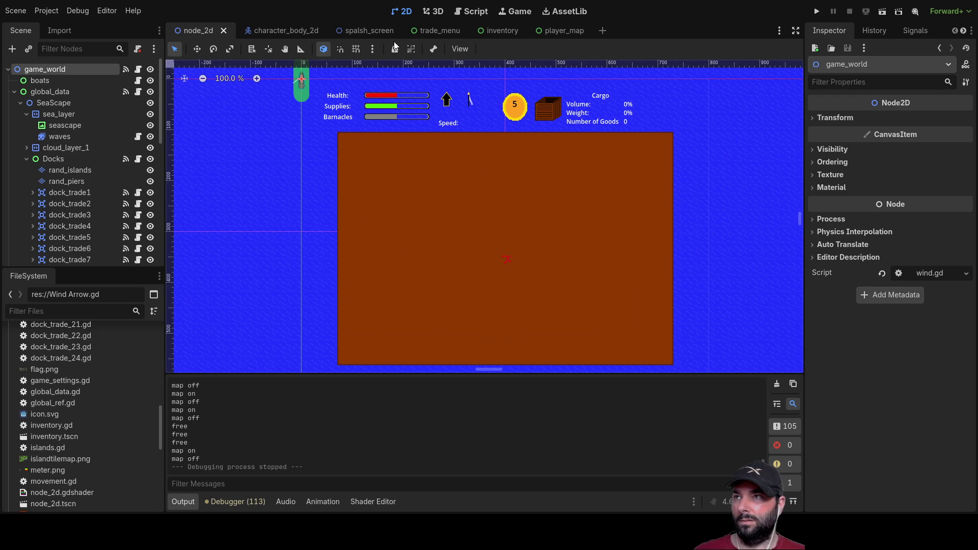
pyautogui.scroll(-10, 57, 207)
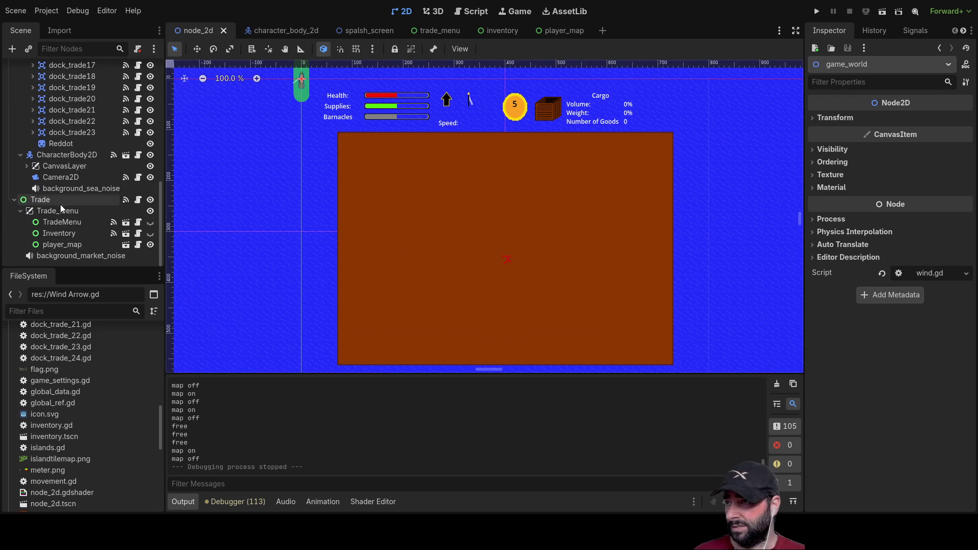
pyautogui.click(150, 245)
pyautogui.moveTo(573, 182)
pyautogui.mouseDown()
pyautogui.moveTo(660, 275)
pyautogui.moveTo(556, 242)
pyautogui.mouseUp()
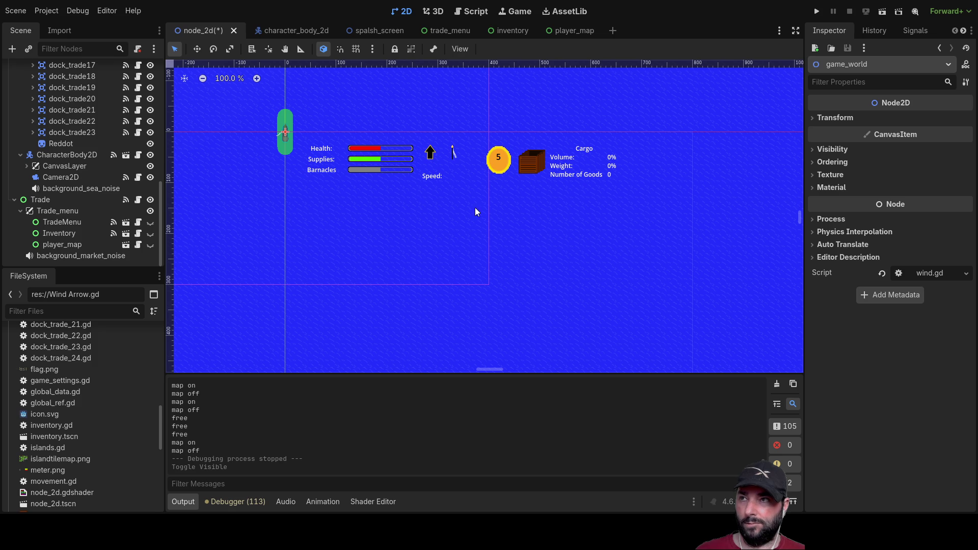
# - Switch to the script editor showing wind.gd
pyautogui.scroll(5, 72, 202)
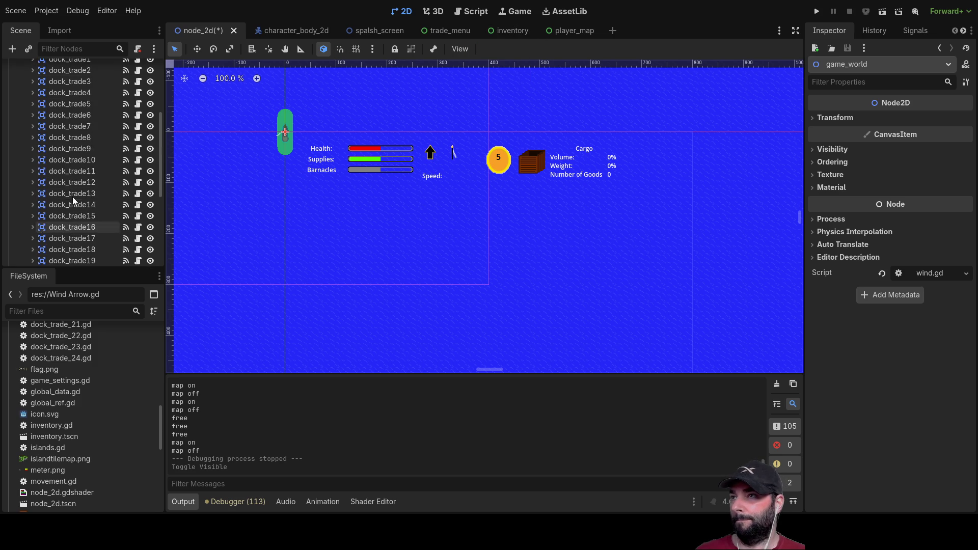
pyautogui.click(474, 11)
pyautogui.scroll(10, 212, 143)
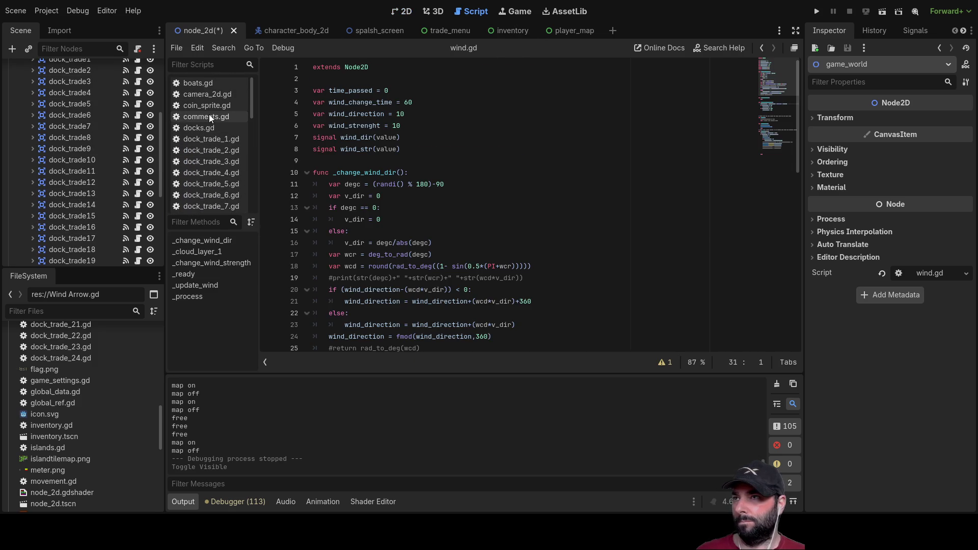
# - In comments.gd, tick the restock and replenish to-do items
pyautogui.click(210, 117)
pyautogui.click(387, 251)
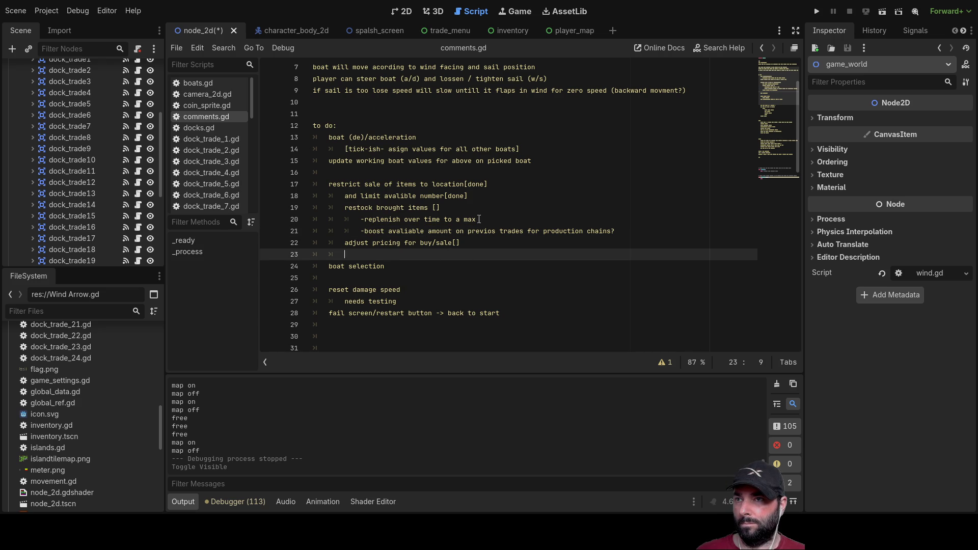
pyautogui.click(484, 220)
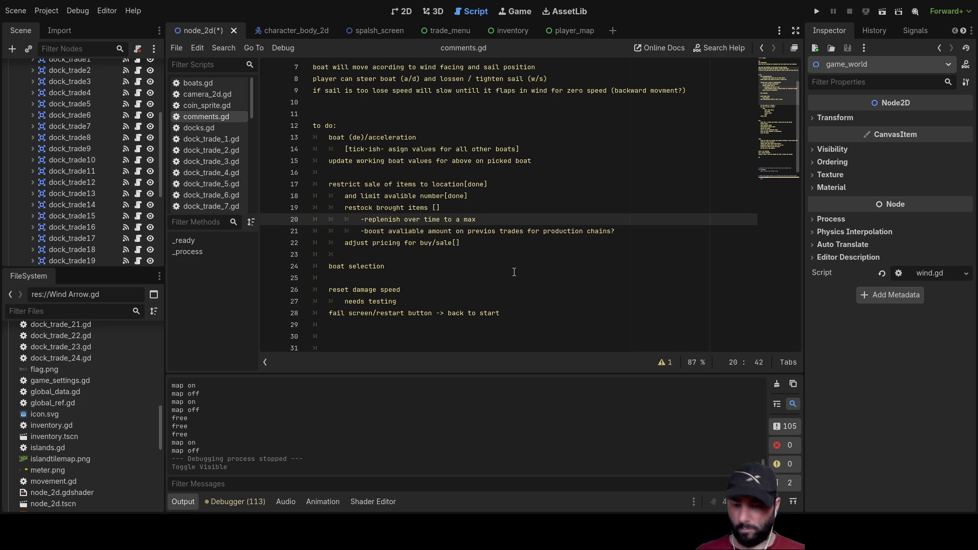
pyautogui.press('Up')
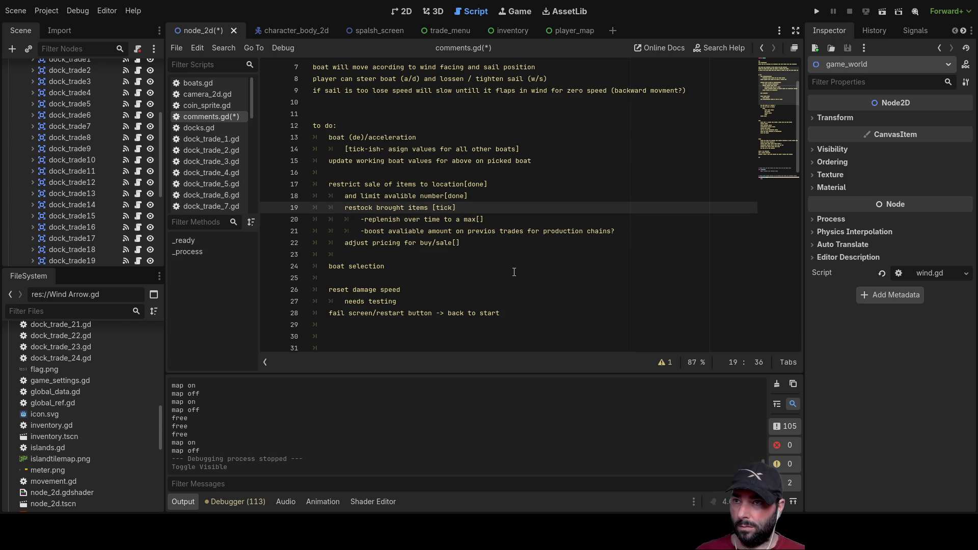
pyautogui.press('Down')
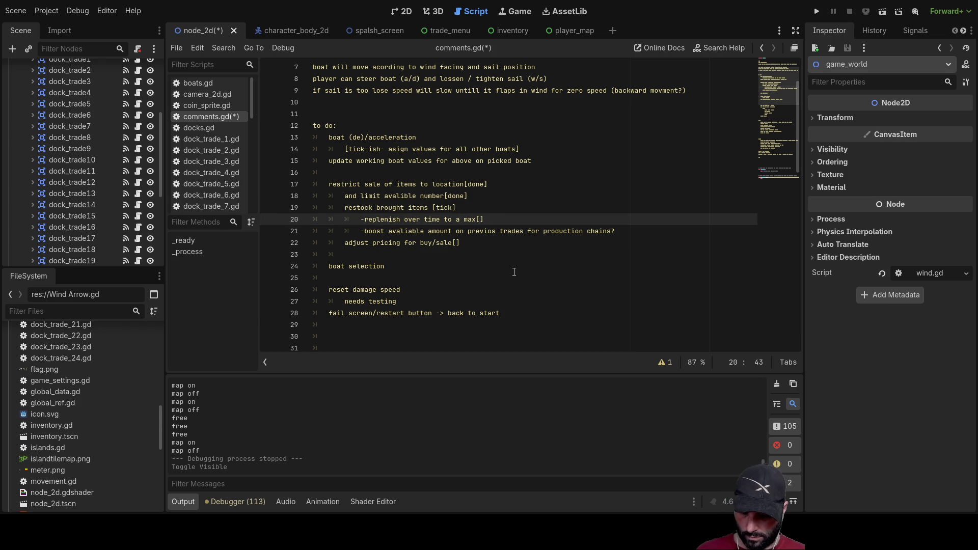
pyautogui.press('Down')
pyautogui.press('Down')
pyautogui.press('Down')
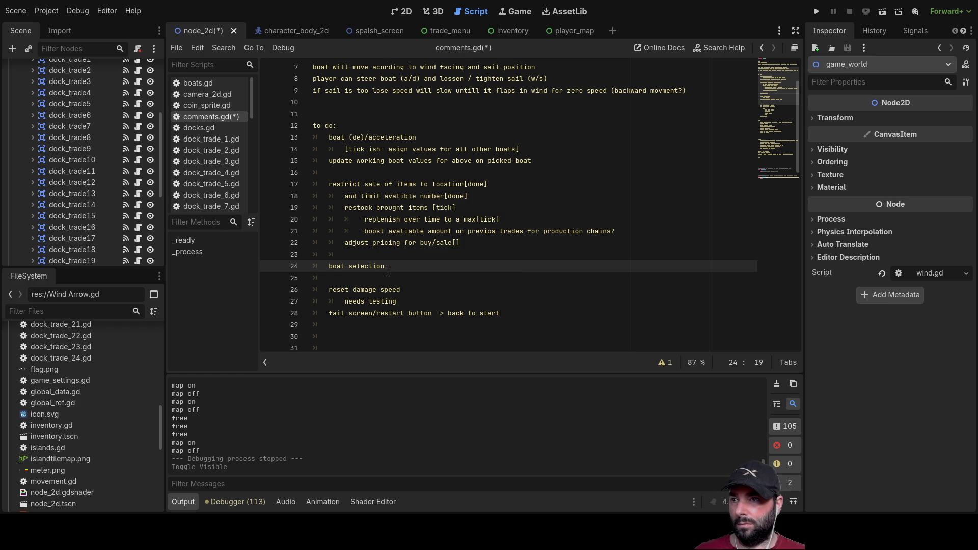
# - Under player map, add a ticked 'map[tick]' sub-item and an indented 'fow' item
pyautogui.scroll(-3, 388, 273)
pyautogui.scroll(-1, 409, 266)
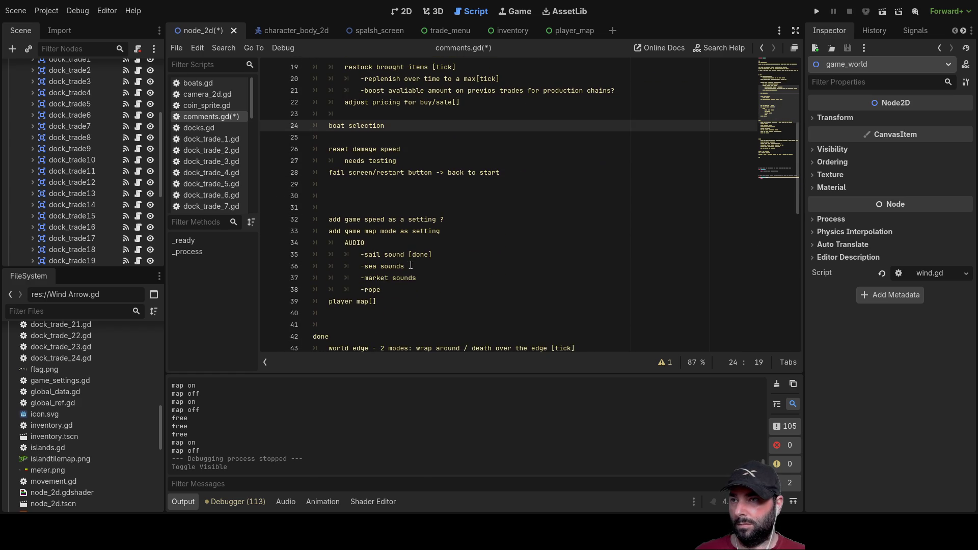
pyautogui.scroll(-1, 384, 243)
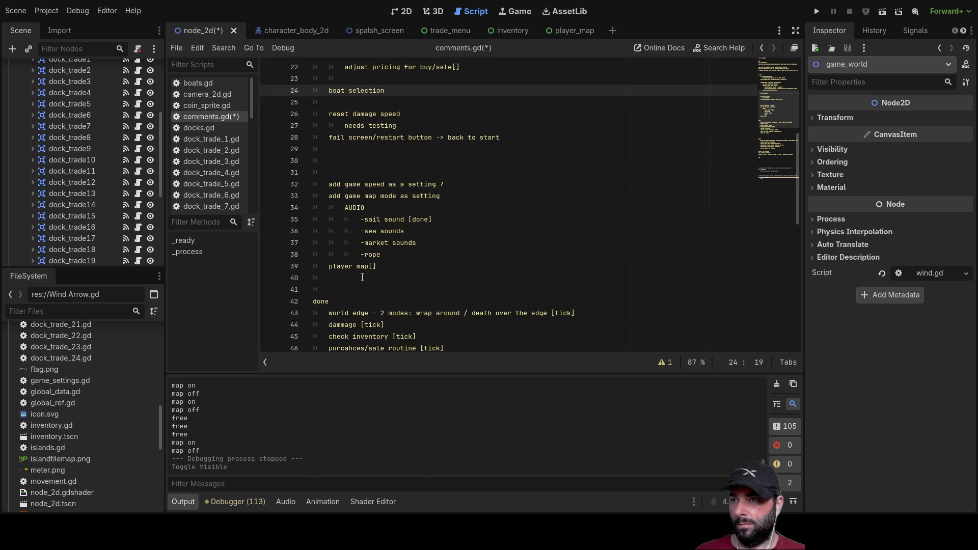
pyautogui.click(379, 266)
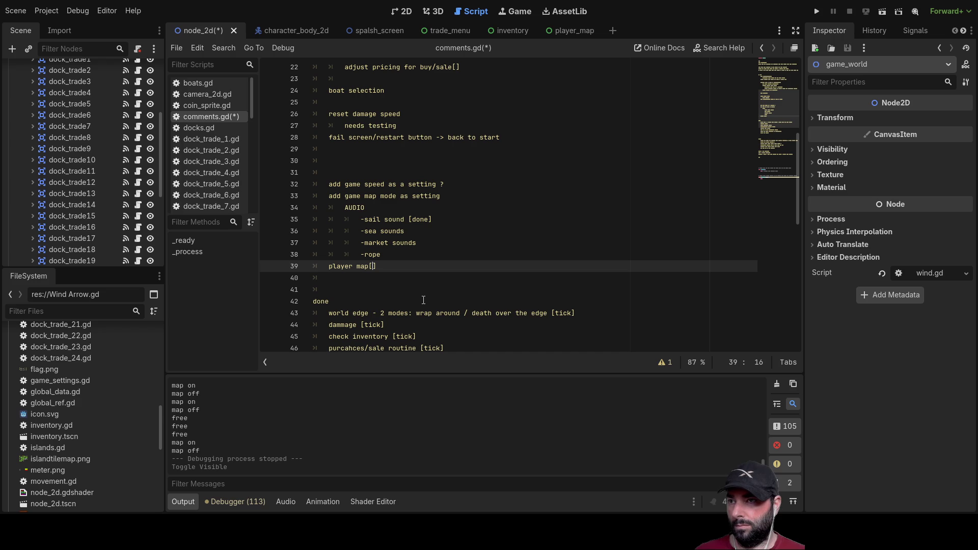
pyautogui.press('Down')
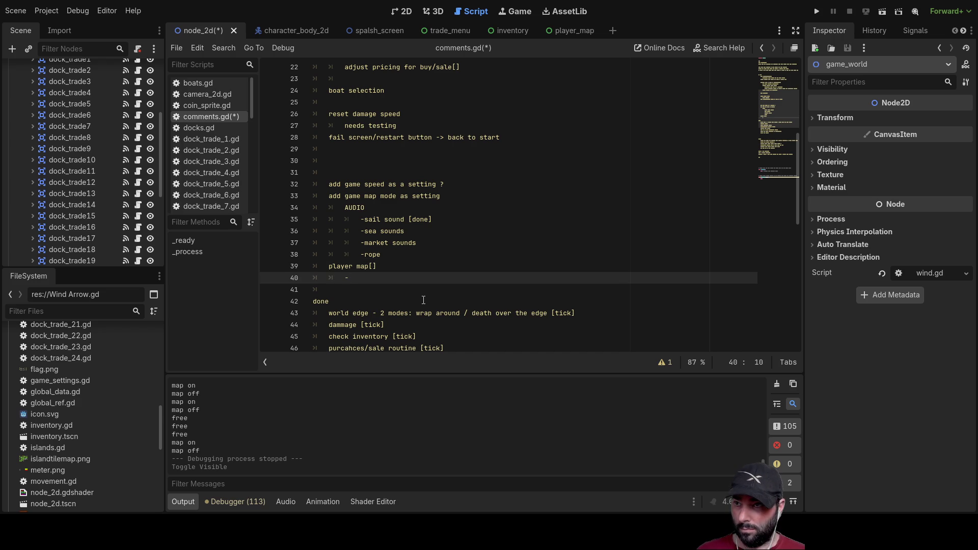
pyautogui.write('p[tick]')
pyautogui.press('Down')
pyautogui.press('Tab')
pyautogui.write('fow')
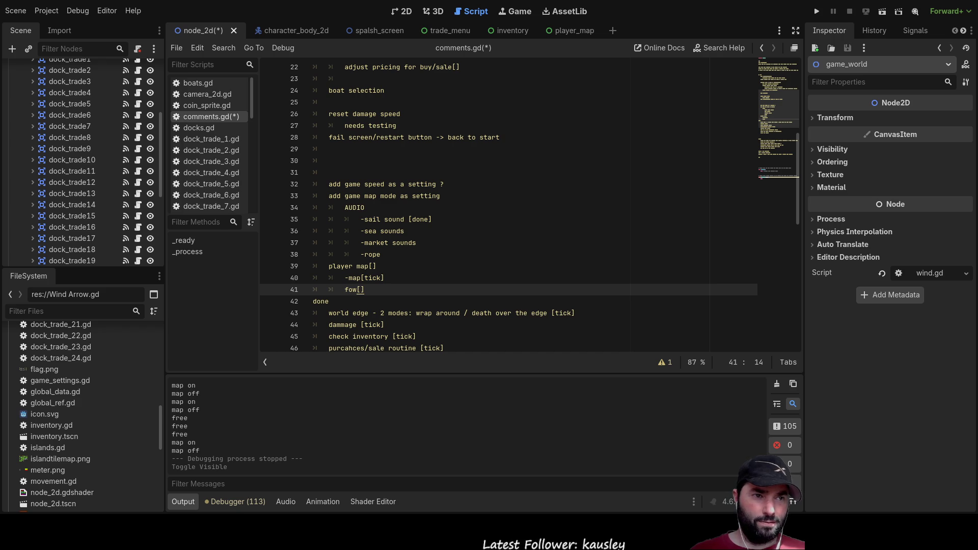
# - Switch to Paint.NET showing the red X marker in x.png
pyautogui.hotkey('alt', 'Tab')
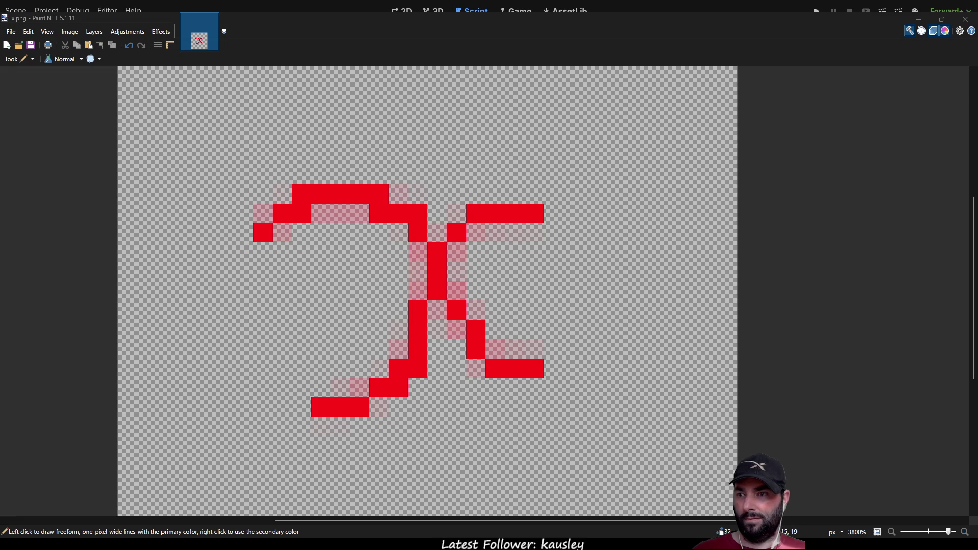
# - Select the canvas and erase the red X from x.png
pyautogui.press('s')
pyautogui.scroll(-2, 307, 211)
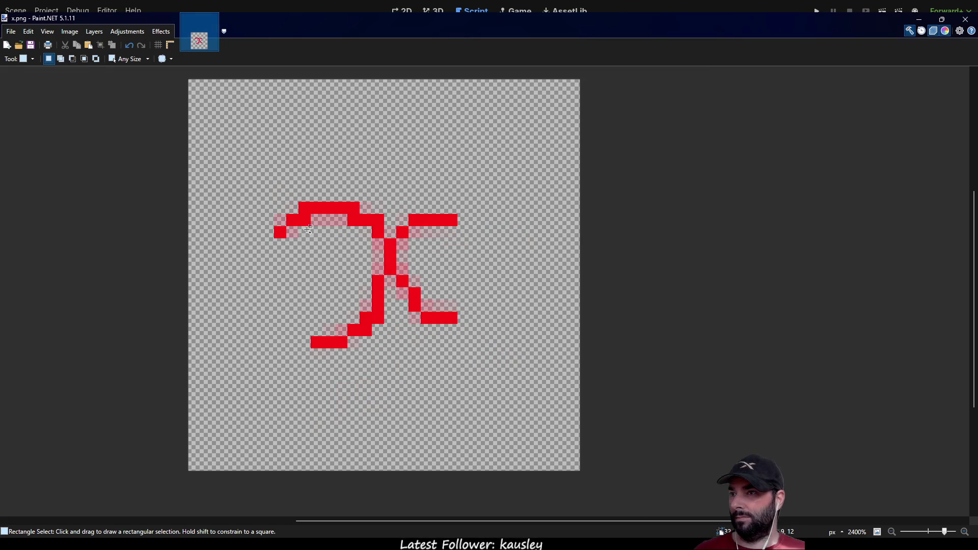
pyautogui.moveTo(189, 80)
pyautogui.mouseDown()
pyautogui.moveTo(538, 429)
pyautogui.moveTo(584, 461)
pyautogui.mouseUp()
pyautogui.press('Delete')
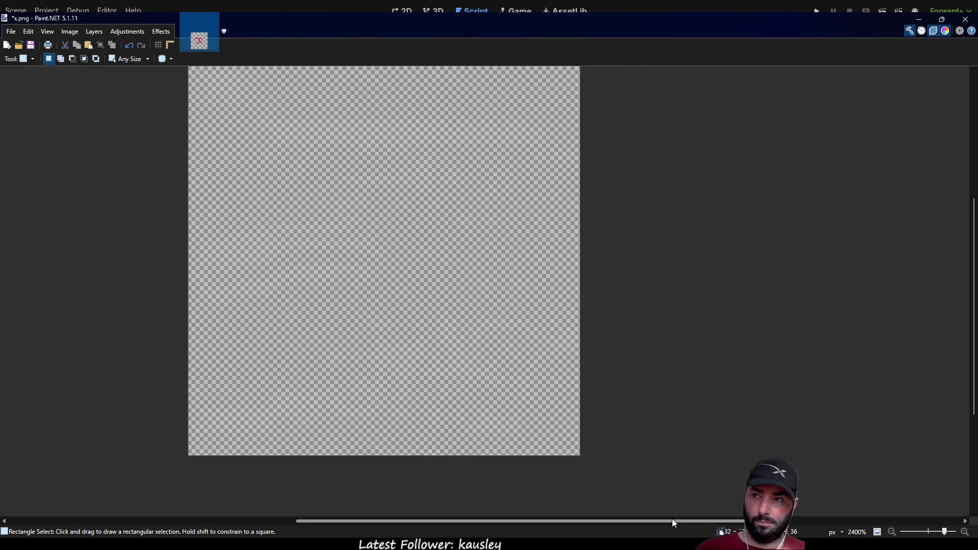
# - Choose the Paintbrush and set its size to 30
pyautogui.press('b')
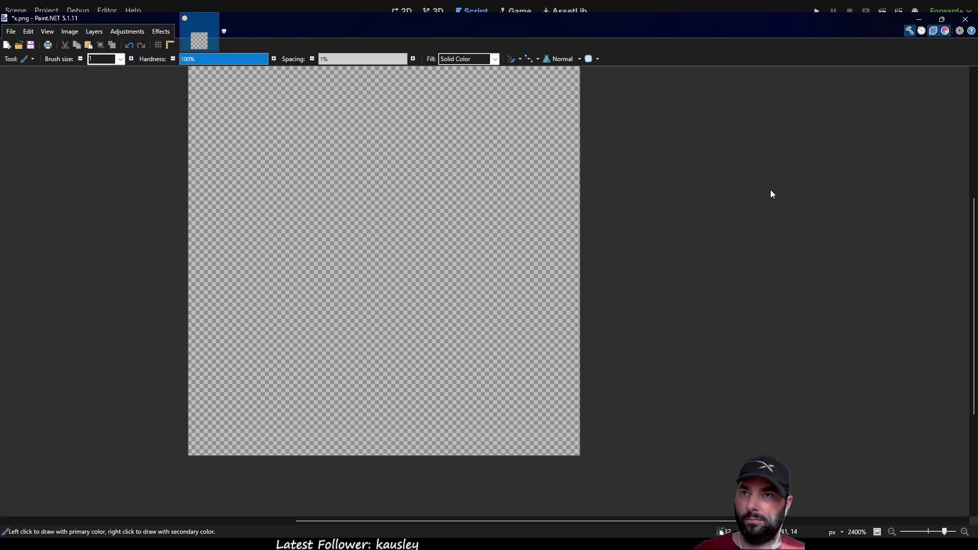
pyautogui.doubleClick(107, 58)
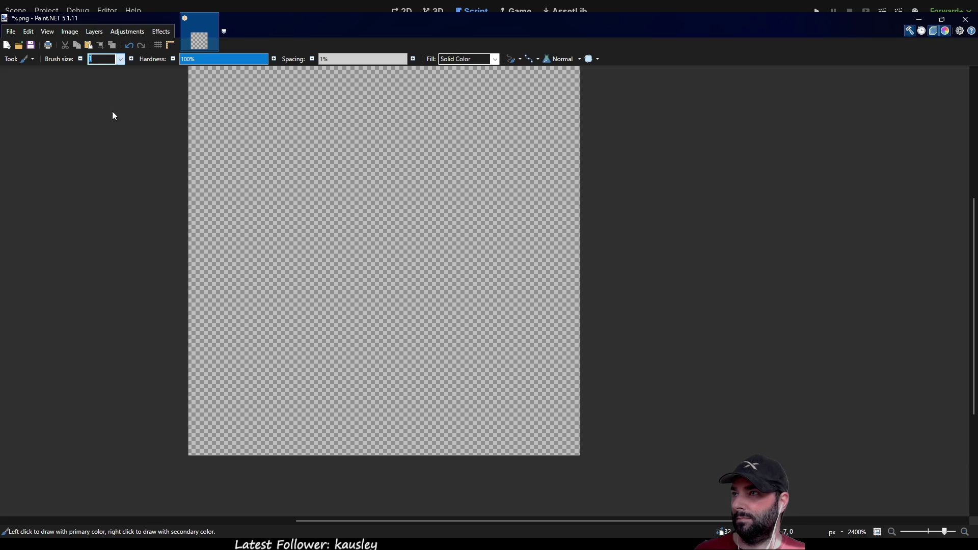
pyautogui.write('6')
pyautogui.click(123, 63)
pyautogui.write('65')
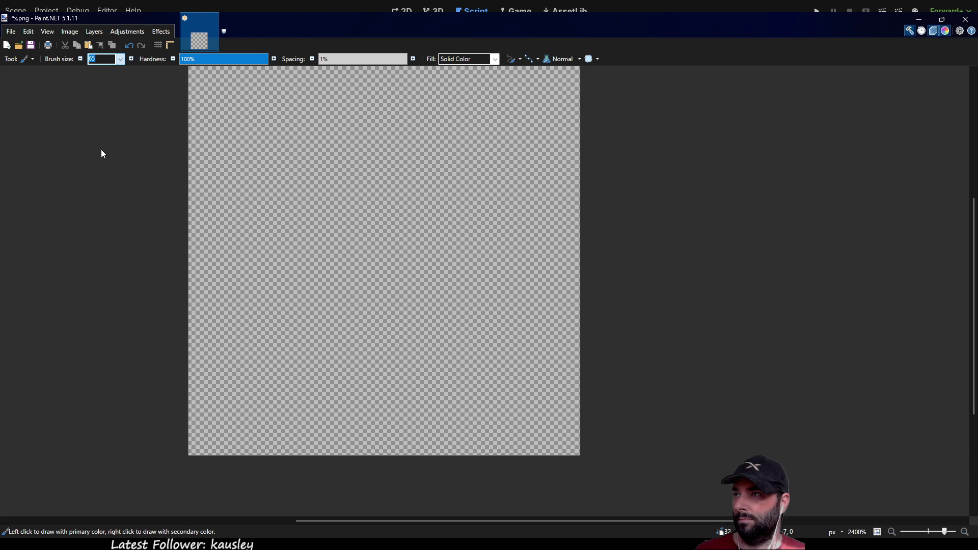
pyautogui.write('30')
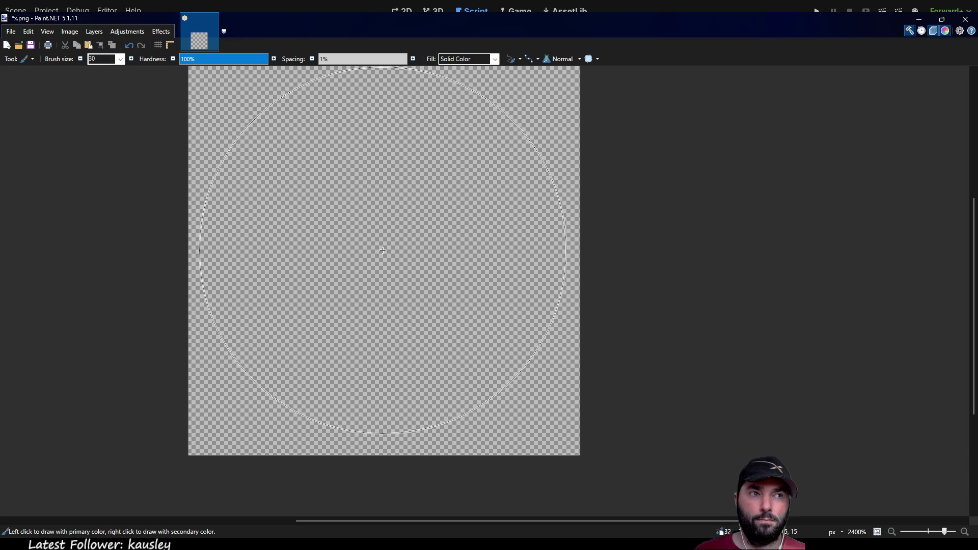
# - Paint a soft white dab at the canvas centre with 46% brush hardness
pyautogui.click(384, 253)
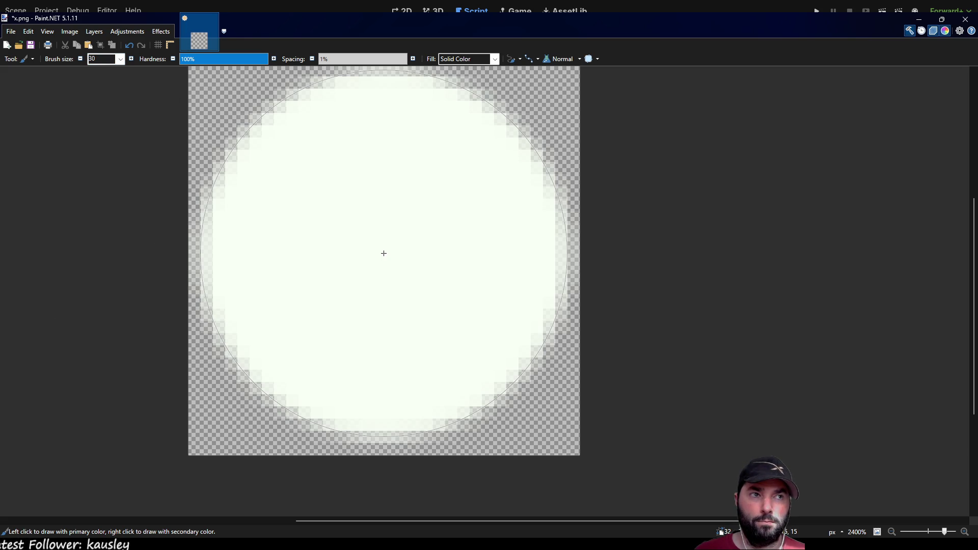
pyautogui.write('46')
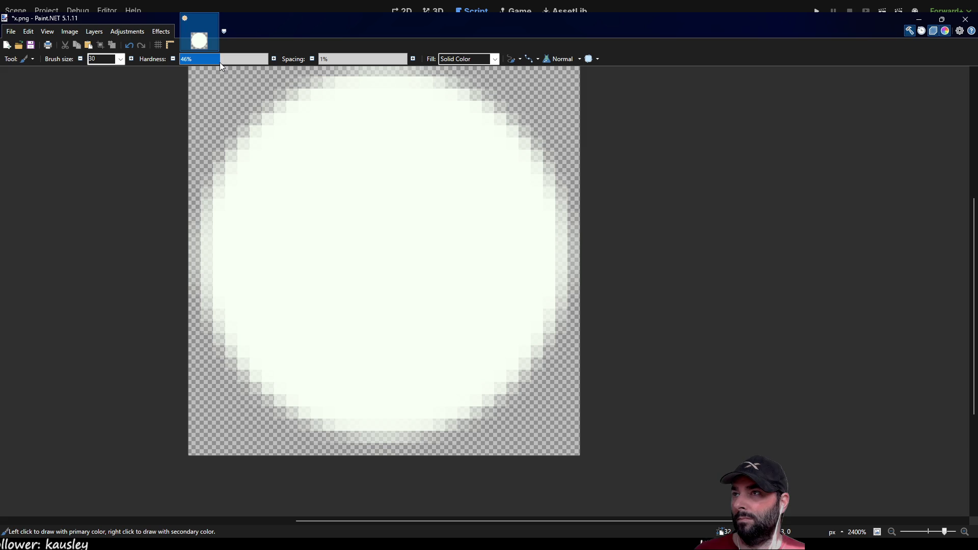
pyautogui.hotkey('ctrl', 'z')
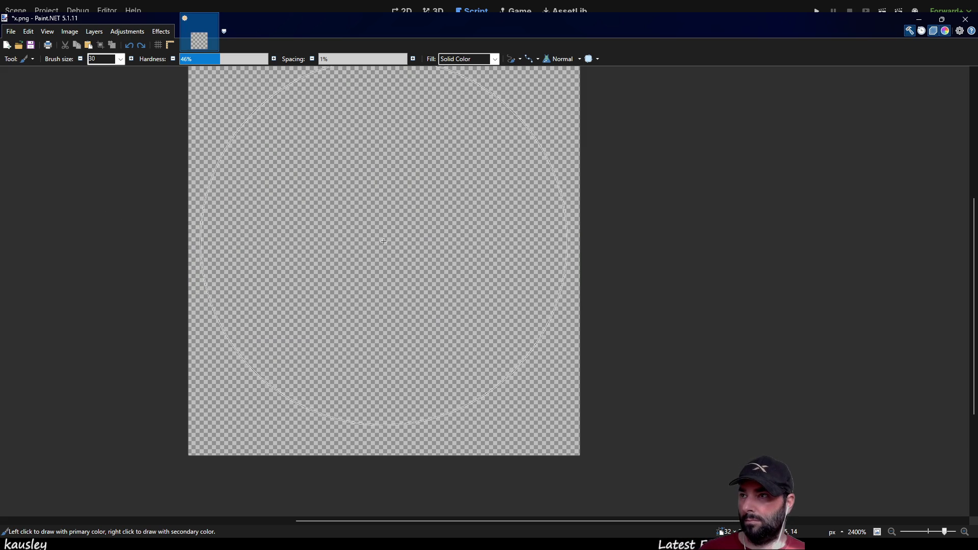
pyautogui.click(384, 248)
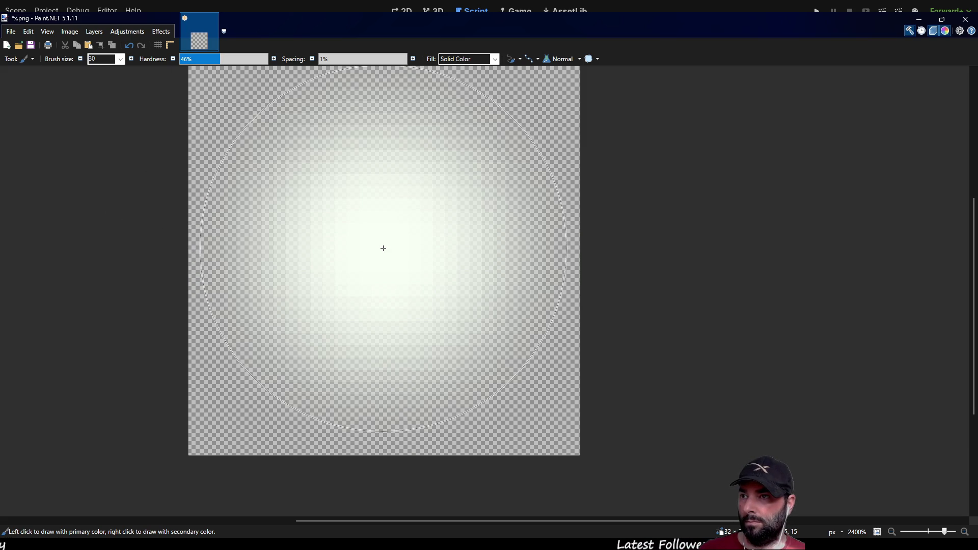
pyautogui.keyDown('ctrl'); pyautogui.scroll(-3, 579, 295); pyautogui.keyUp('ctrl')
pyautogui.moveTo(663, 315)
pyautogui.mouseDown()
pyautogui.moveTo(484, 308)
pyautogui.moveTo(437, 334)
pyautogui.moveTo(460, 355)
pyautogui.mouseUp()
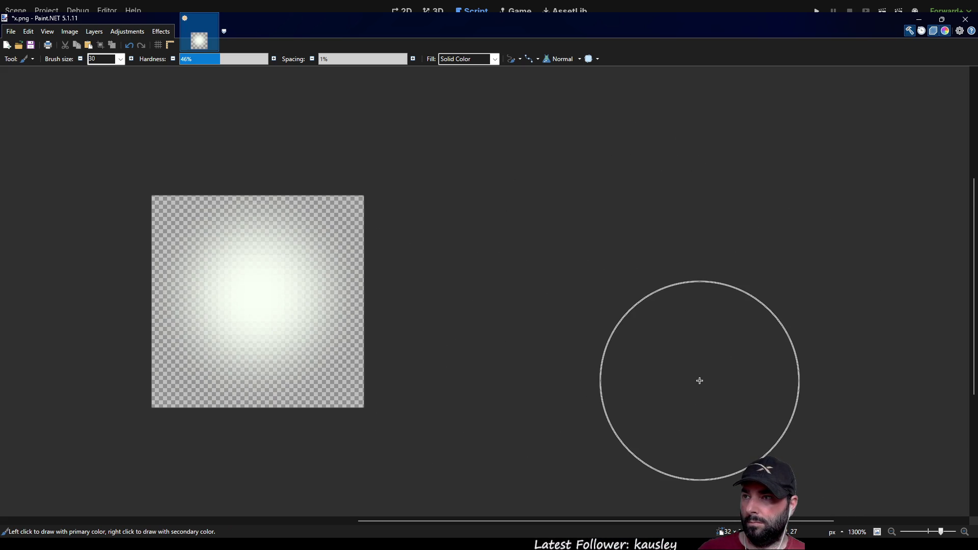
pyautogui.hscroll(-2, 566, 249)
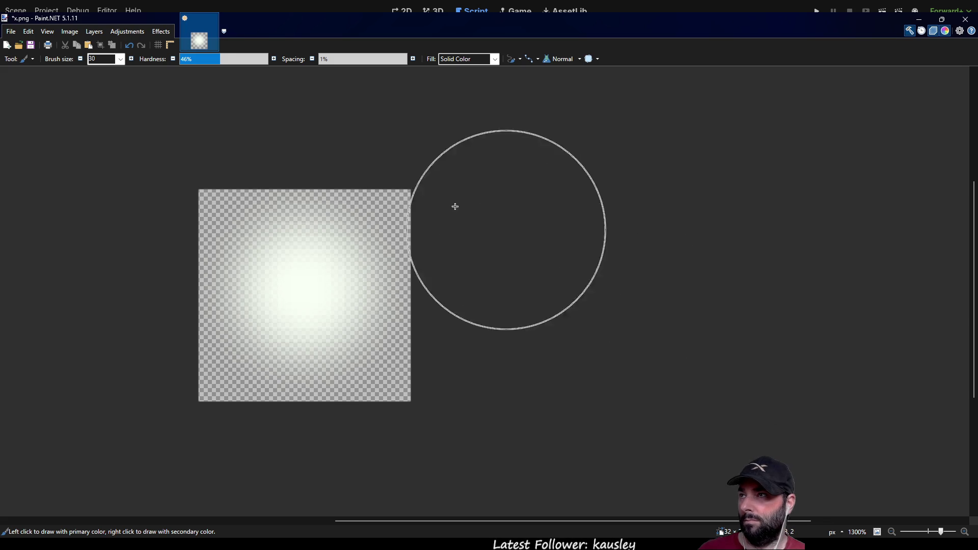
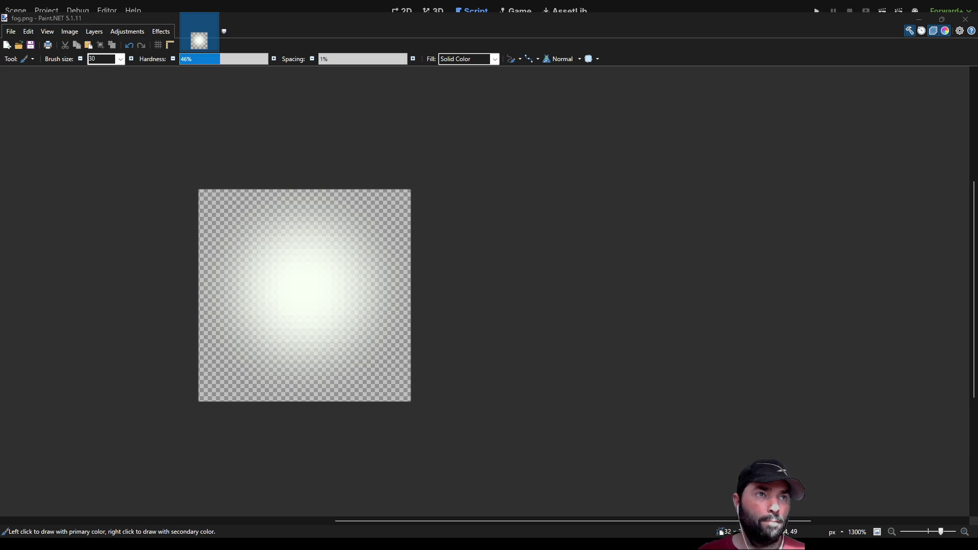
# - Return from Paint.NET to the Godot editor showing the comments.gd notes
pyautogui.hotkey('alt', 'Tab')
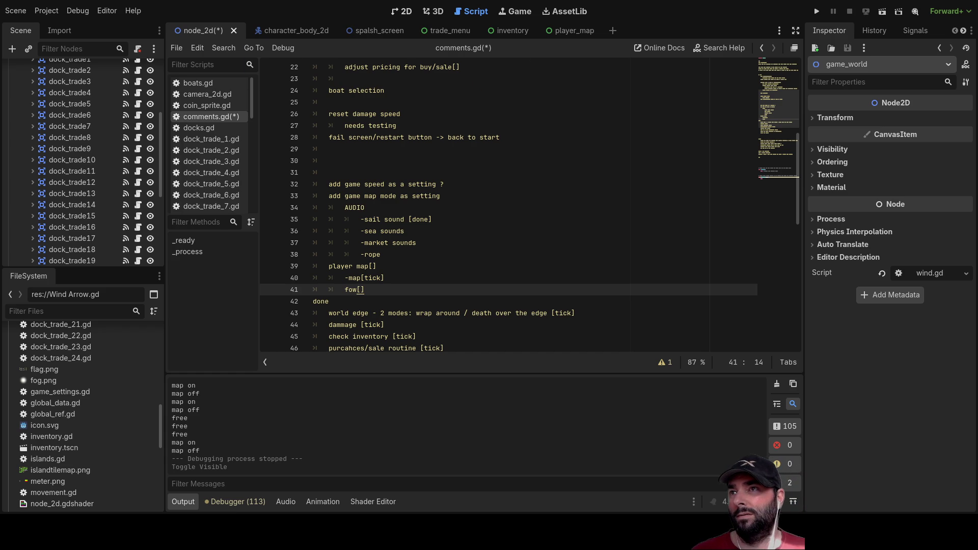
# - In the 2D view, open the player_map scene and select its Docks node
pyautogui.click(402, 11)
pyautogui.scroll(5, 81, 184)
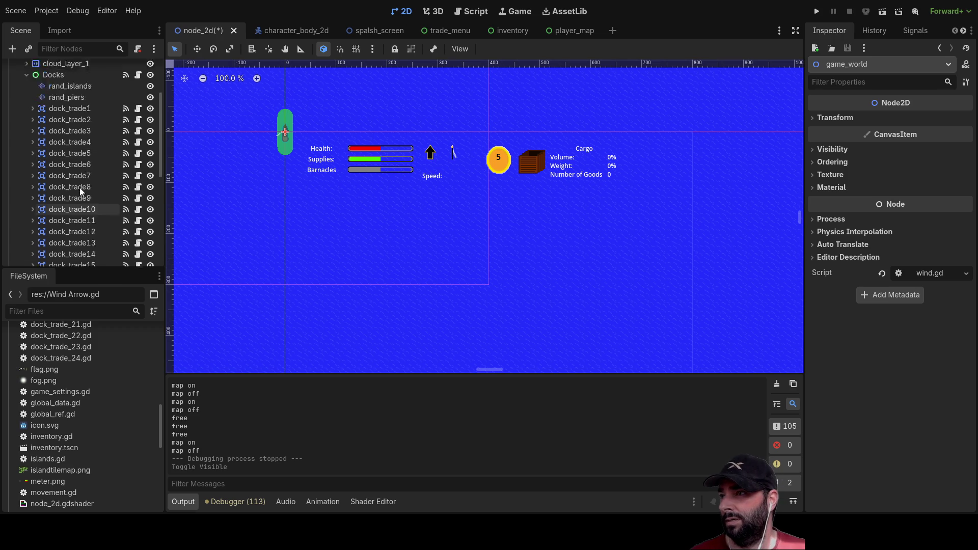
pyautogui.click(580, 35)
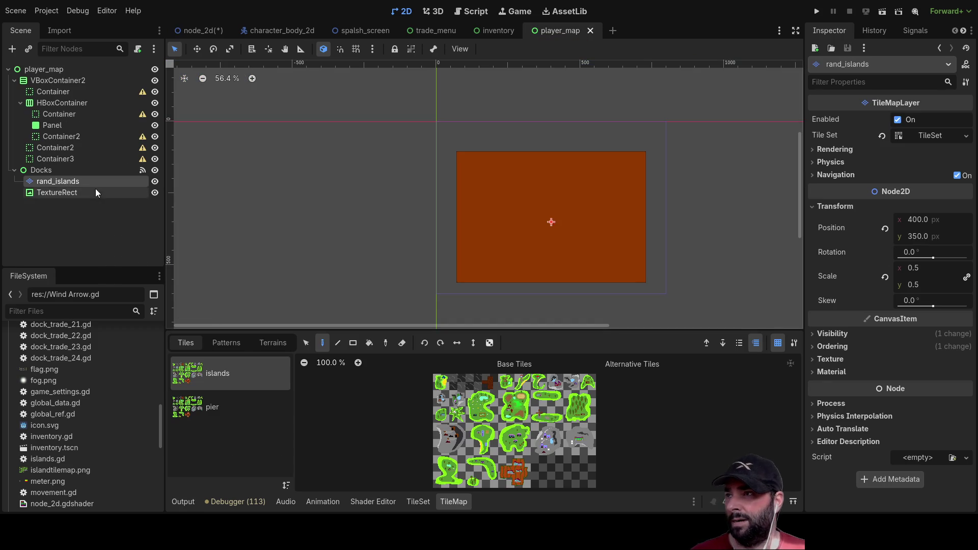
pyautogui.click(54, 70)
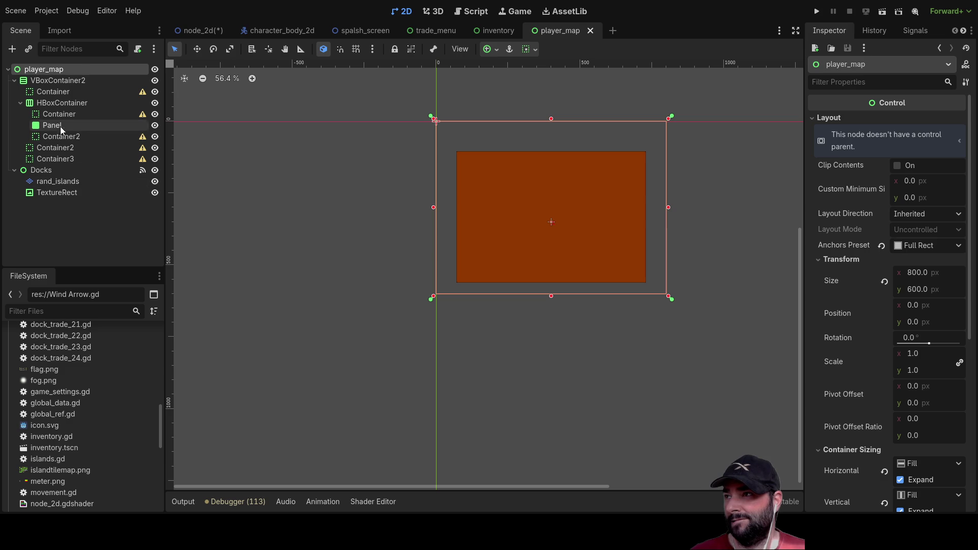
pyautogui.click(42, 169)
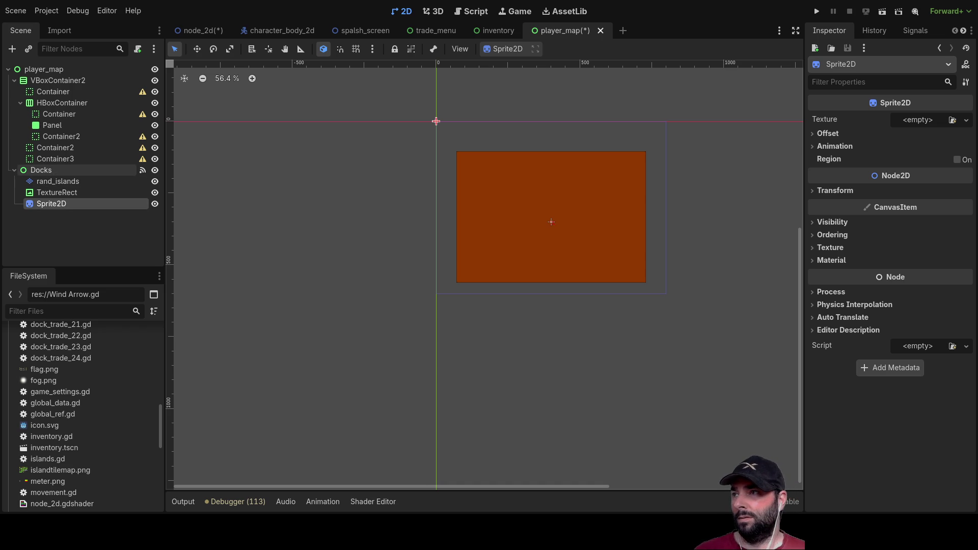
pyautogui.click(49, 172)
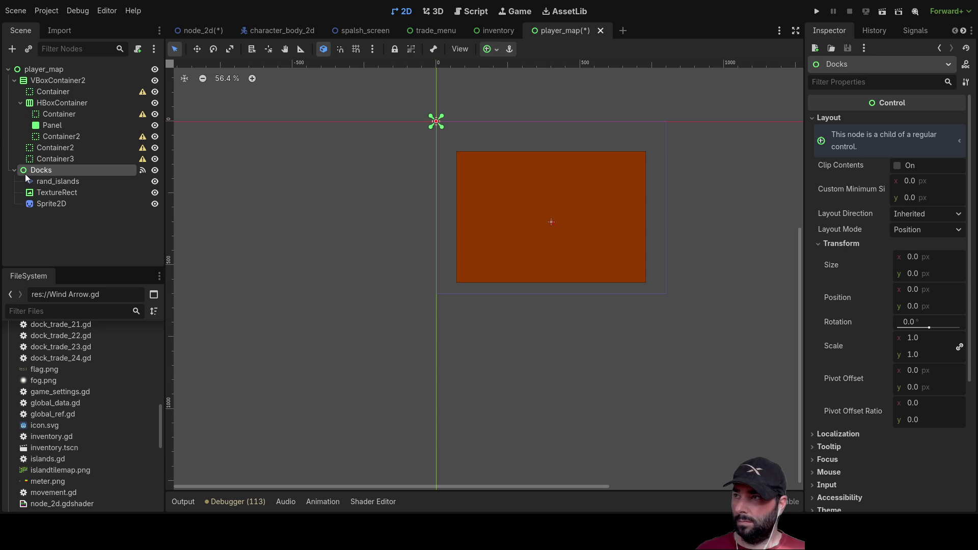
# - Rename the Docks node to map, then to fog_of_war
pyautogui.hotkey('ctrl', 'z')
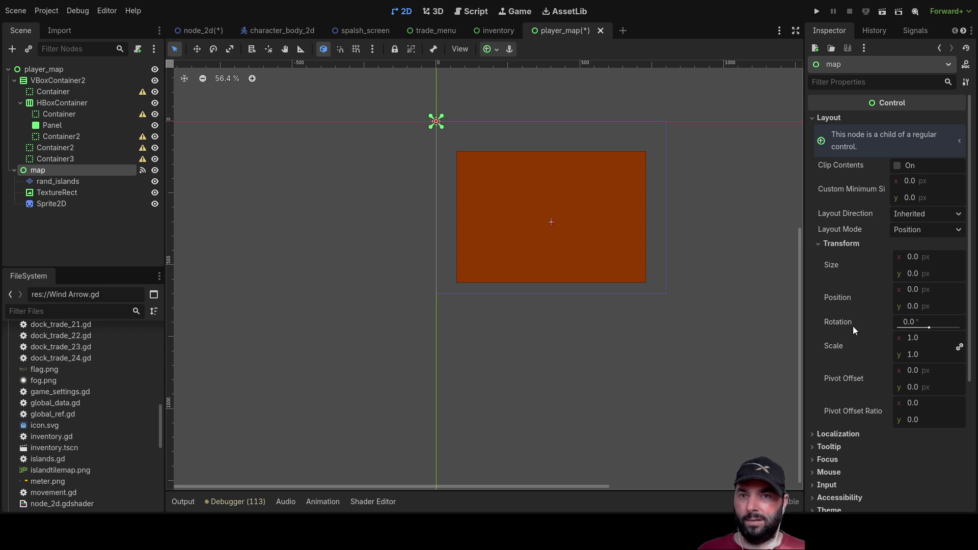
pyautogui.scroll(-5, 851, 322)
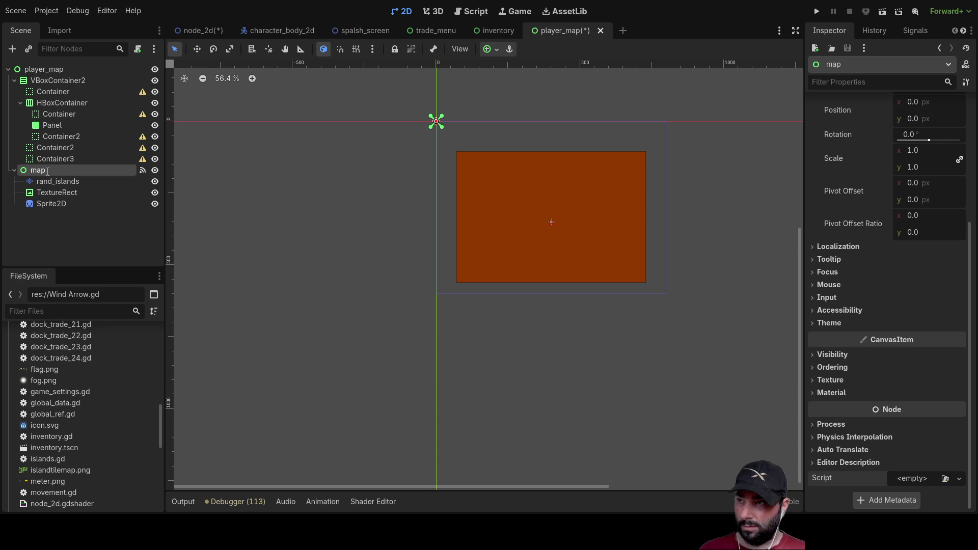
pyautogui.hotkey('ctrl', 'z')
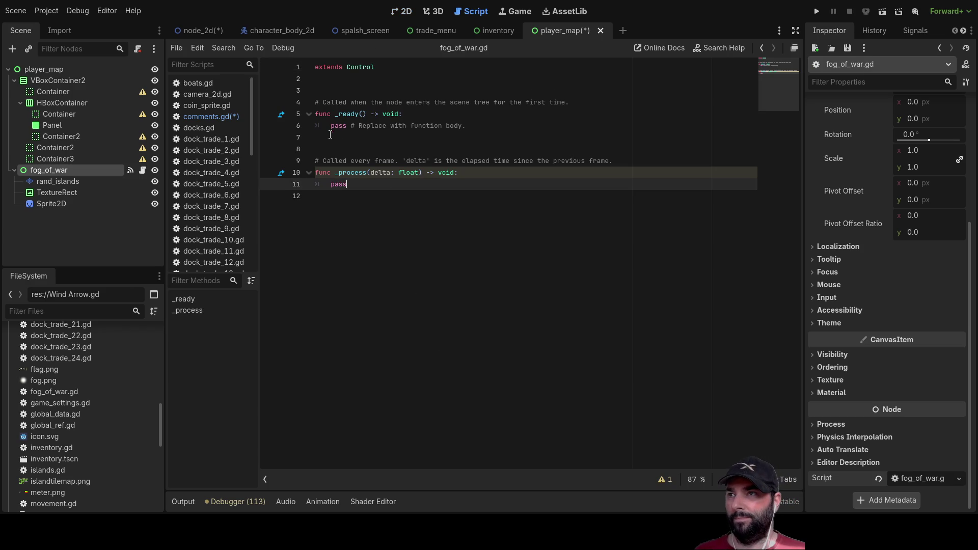
# - Add blank lines below extends Control in fog_of_war.gd, then select the TextureRect node
pyautogui.click(328, 80)
pyautogui.press('Return')
pyautogui.press('Return')
pyautogui.press('Return')
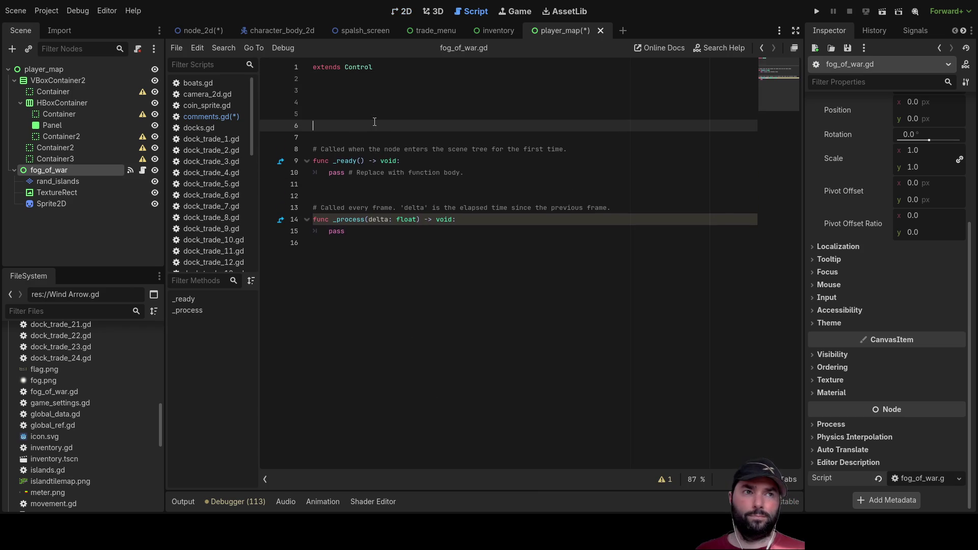
pyautogui.press('Up')
pyautogui.press('Up')
pyautogui.press('Up')
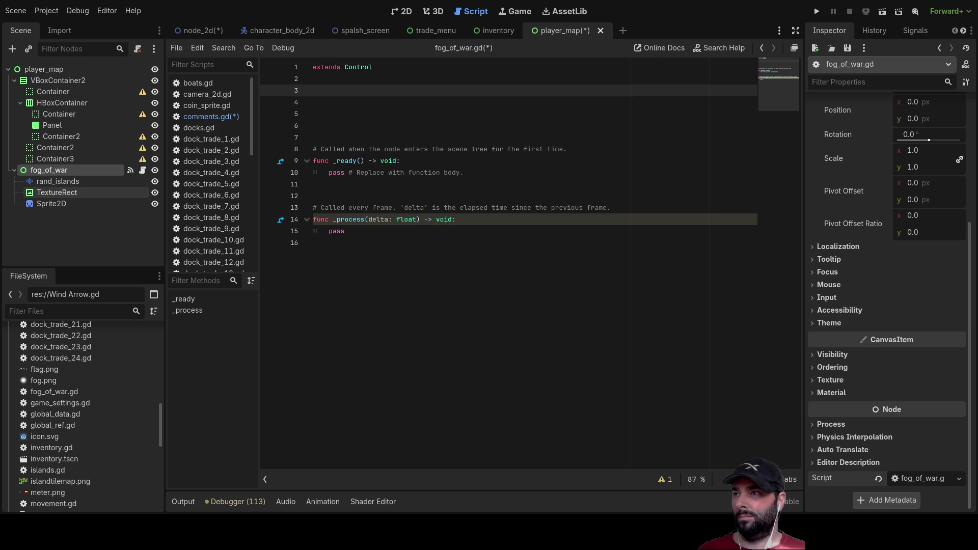
pyautogui.click(58, 192)
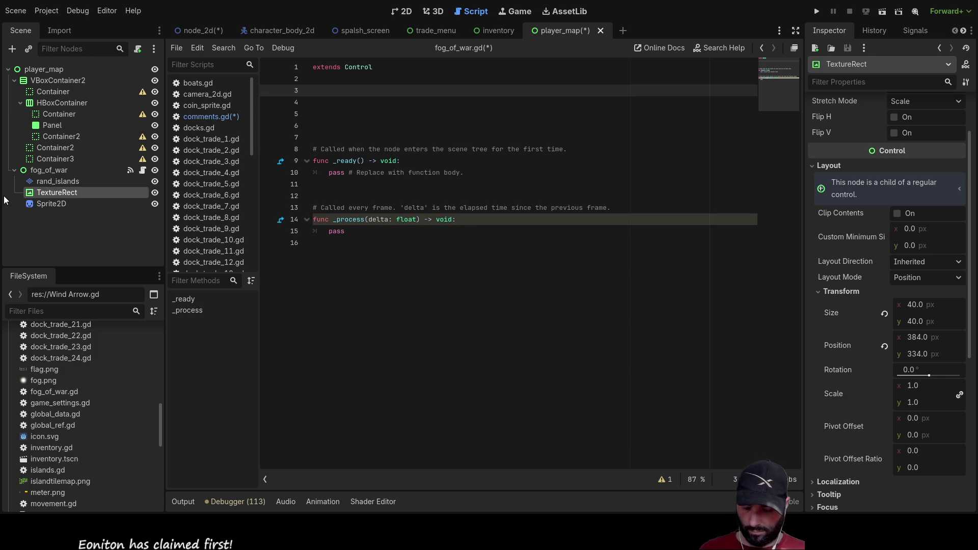
# - Rename the TextureRect node to light, then to player_x, checking it on the 2D canvas
pyautogui.hotkey('ctrl', 'z')
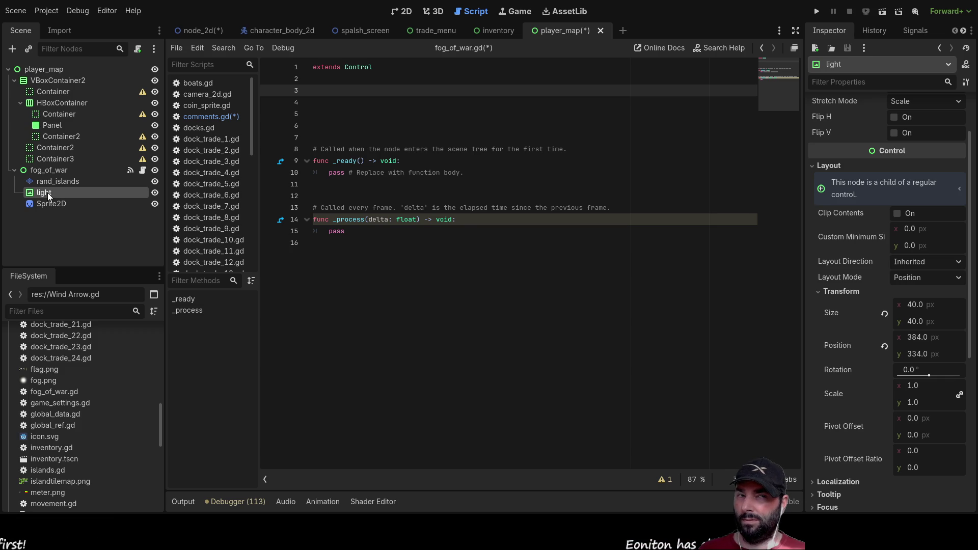
pyautogui.click(403, 12)
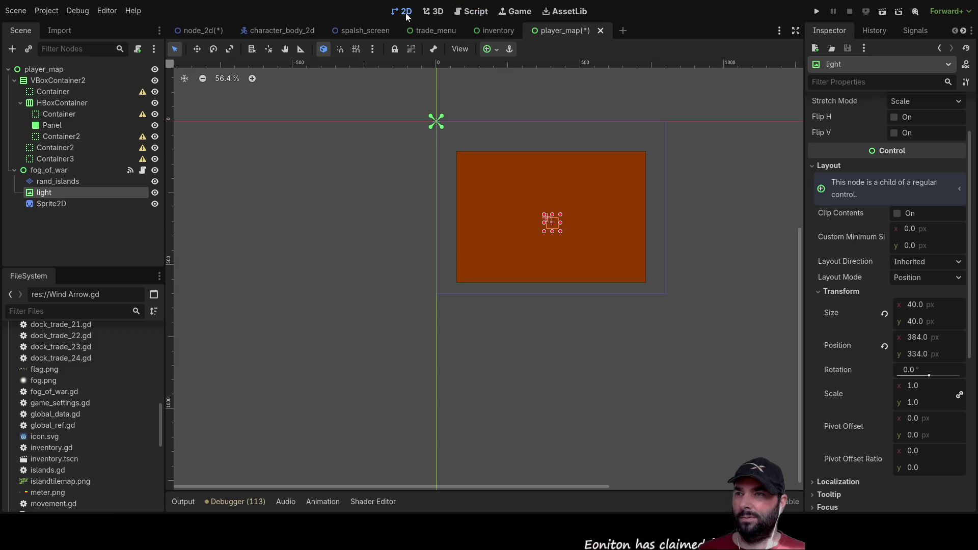
pyautogui.scroll(5, 509, 270)
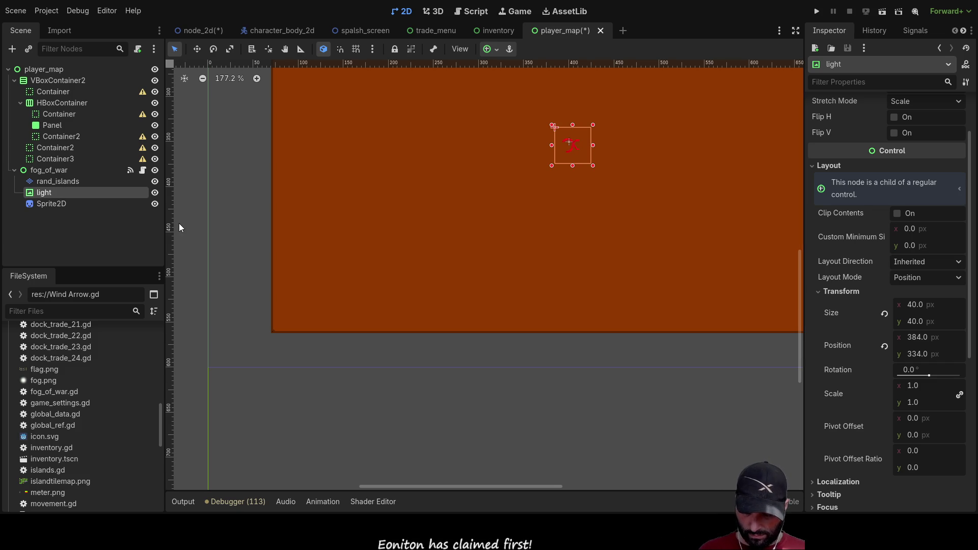
pyautogui.hotkey('ctrl', 'z')
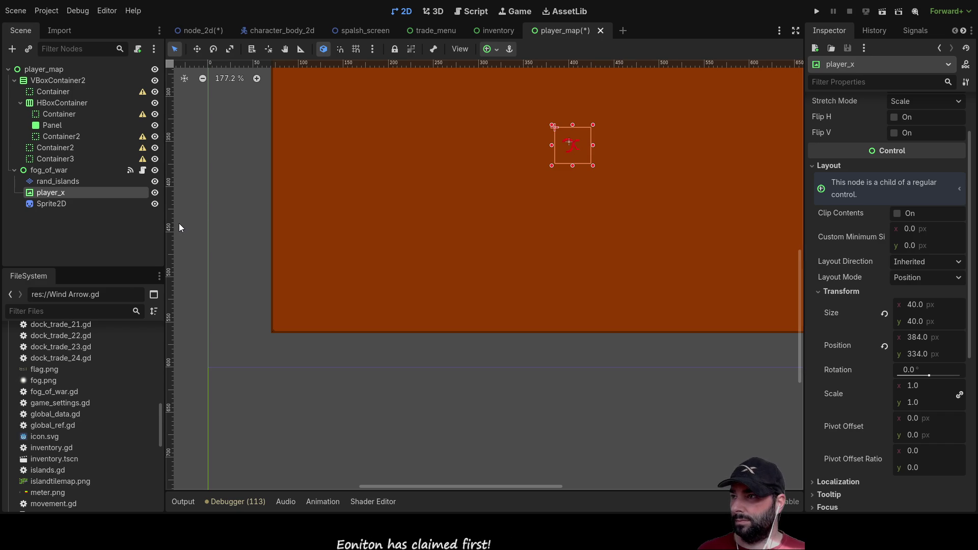
pyautogui.click(472, 11)
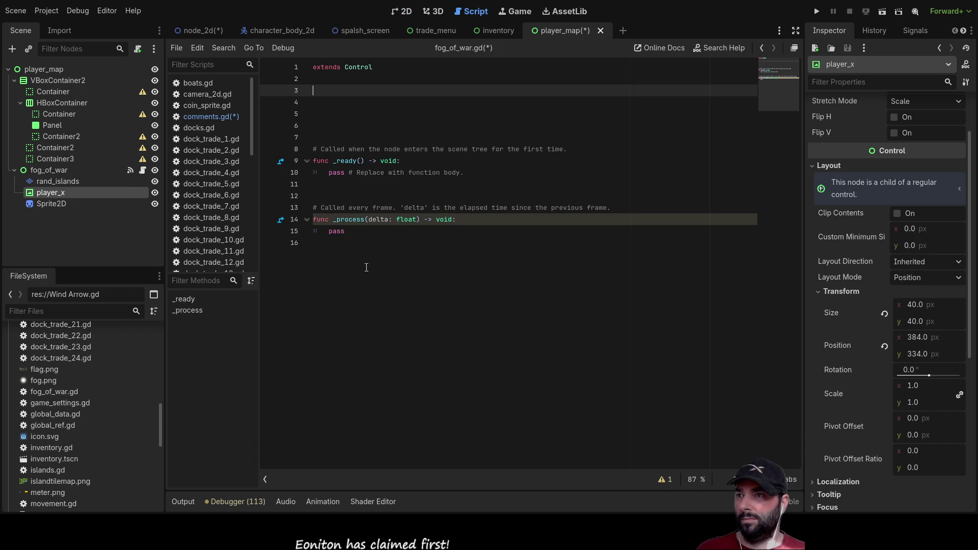
# - Look over player_map's fog_of_war, rand_islands, player_x and Sprite2D nodes, then switch to node_2d
pyautogui.scroll(-5, 215, 151)
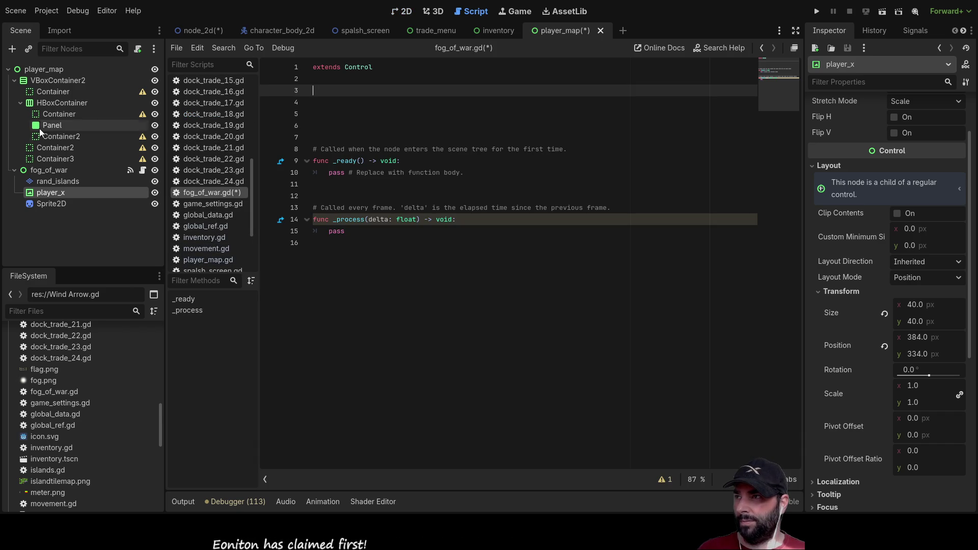
pyautogui.click(64, 70)
pyautogui.scroll(-5, 839, 418)
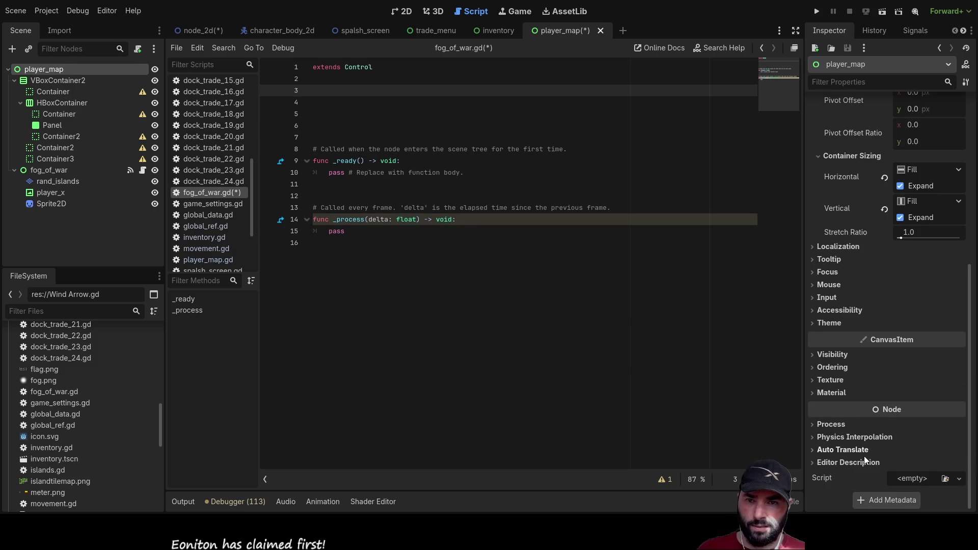
pyautogui.click(36, 173)
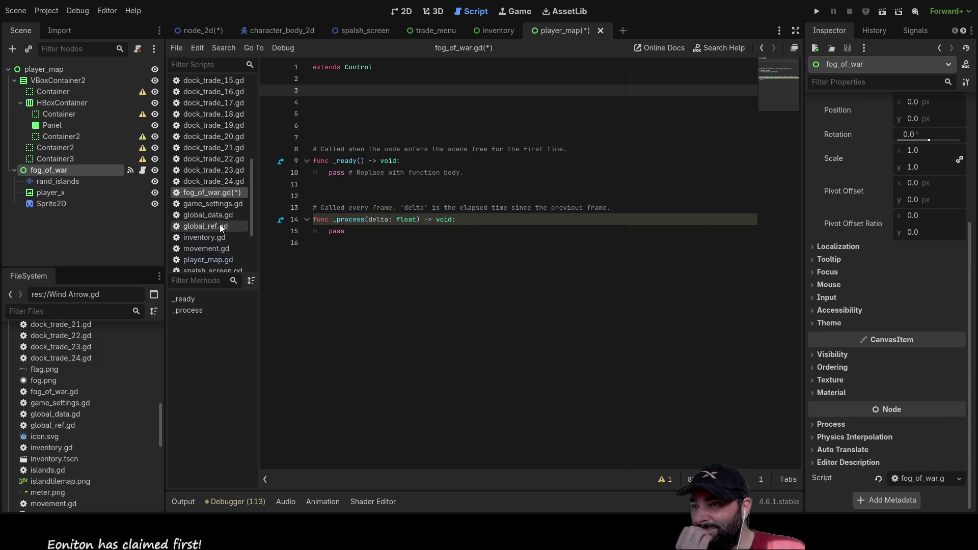
pyautogui.scroll(-4, 209, 237)
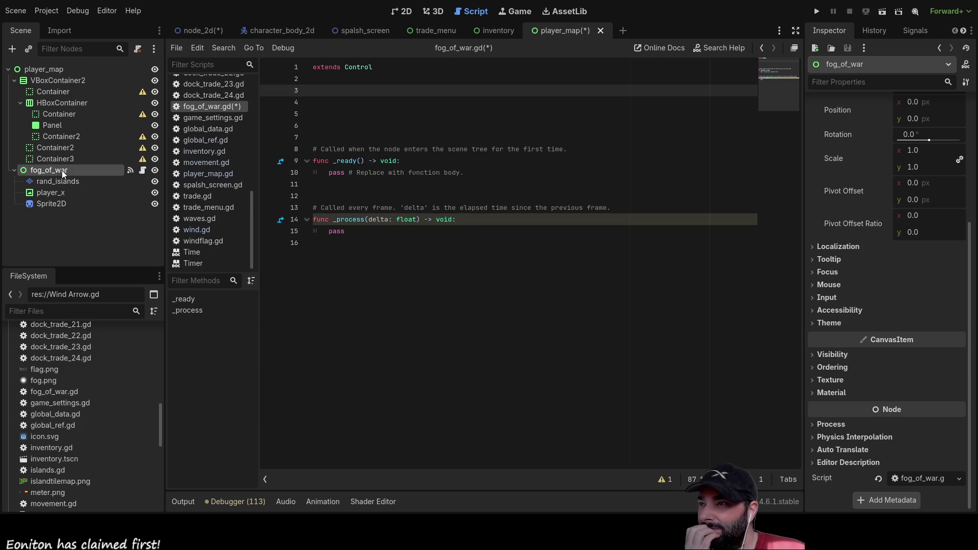
pyautogui.click(51, 182)
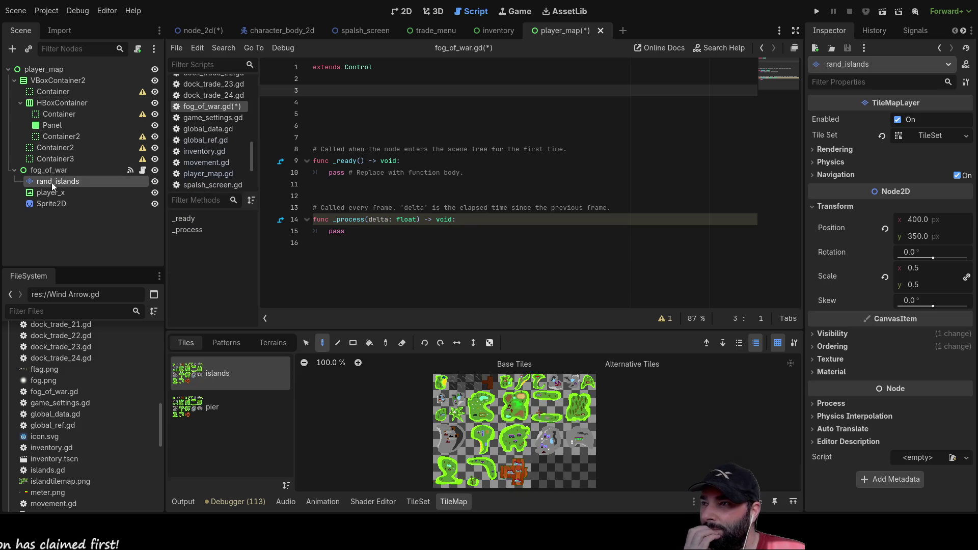
pyautogui.click(51, 193)
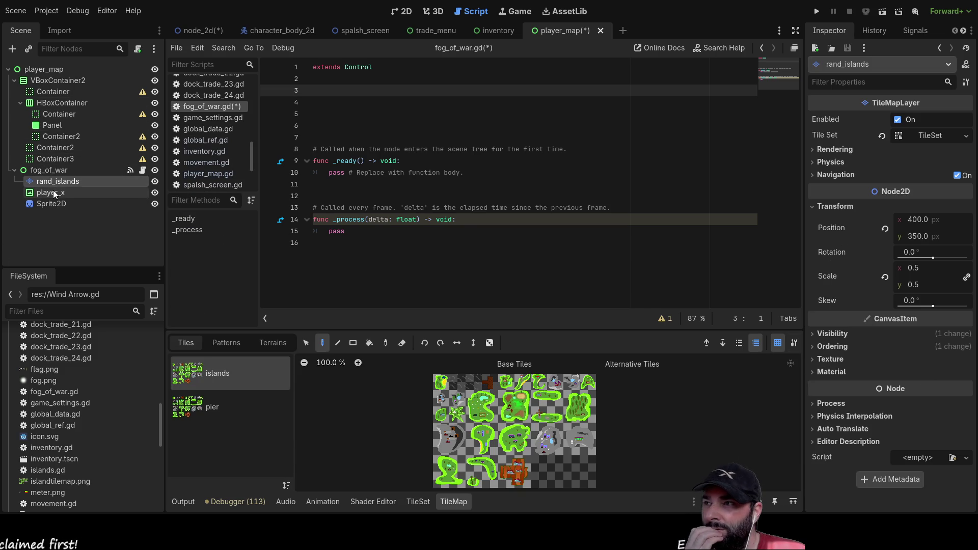
pyautogui.scroll(-10, 948, 435)
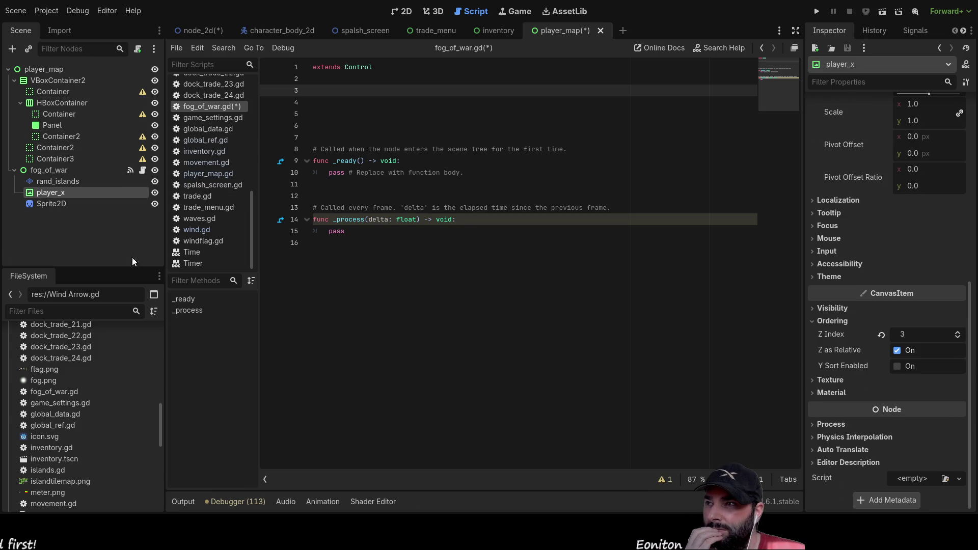
pyautogui.click(53, 207)
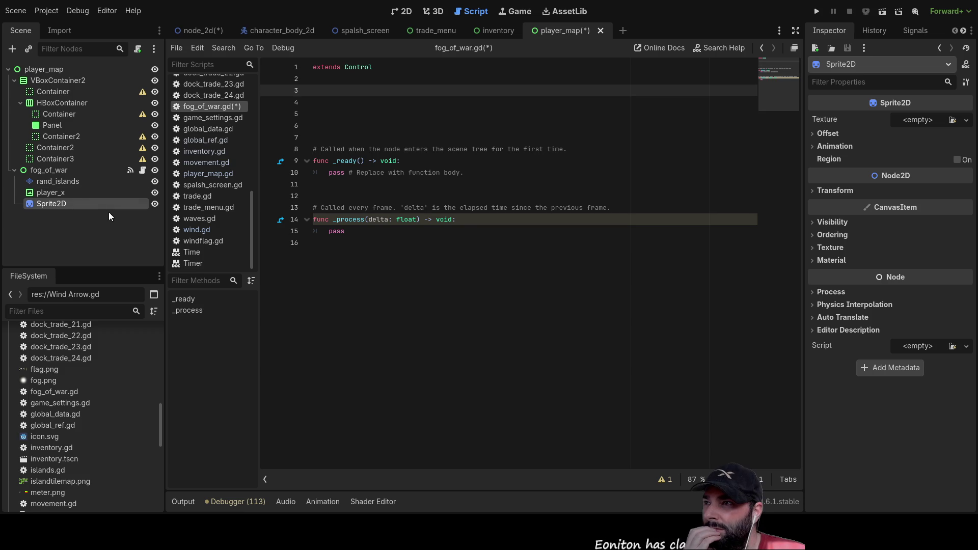
pyautogui.click(49, 171)
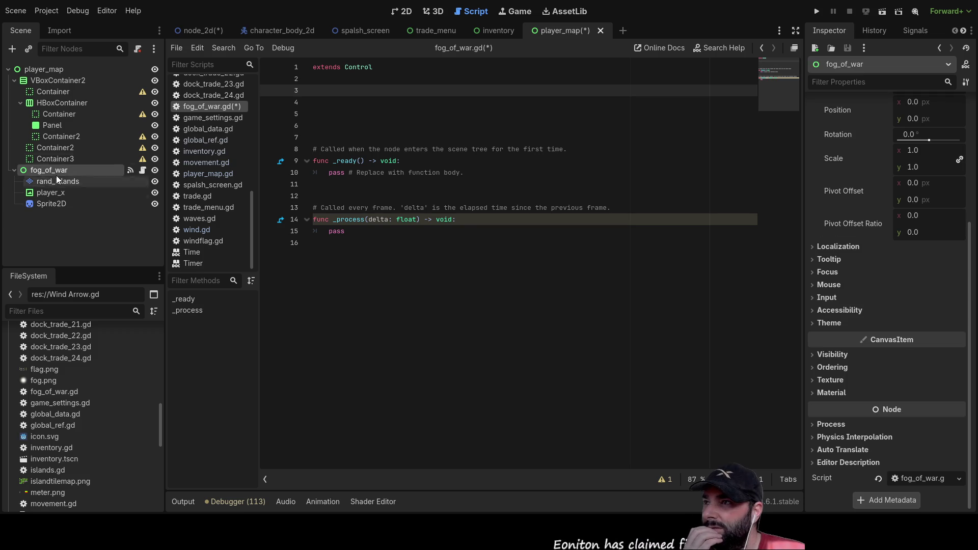
pyautogui.click(51, 71)
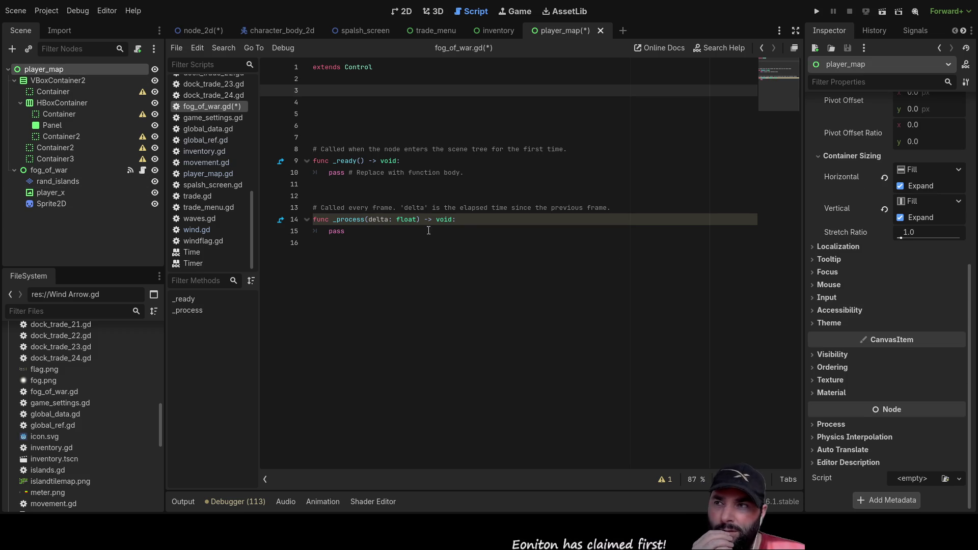
pyautogui.click(193, 30)
pyautogui.scroll(-4, 60, 191)
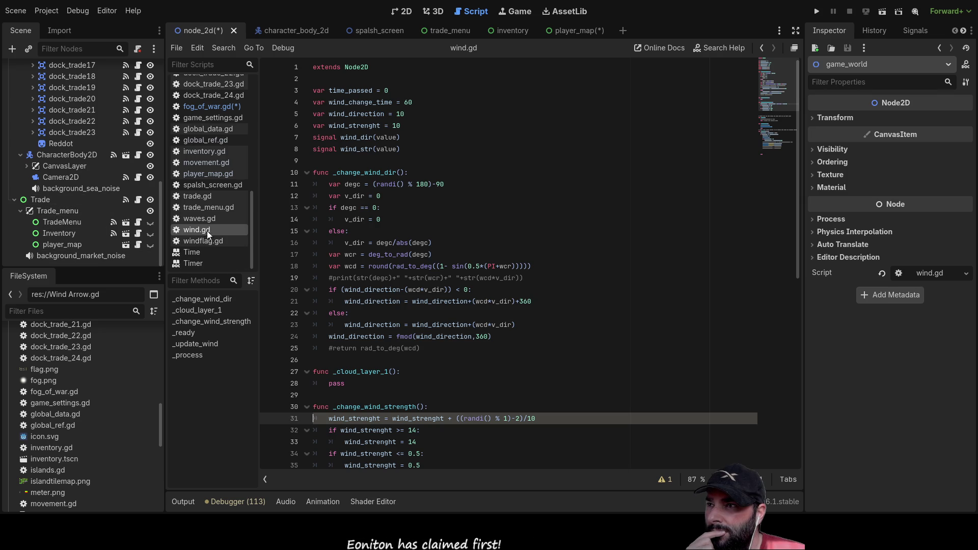
# - Browse the movement.gd, global_ref.gd, docks and player_map scripts for reference
pyautogui.click(203, 166)
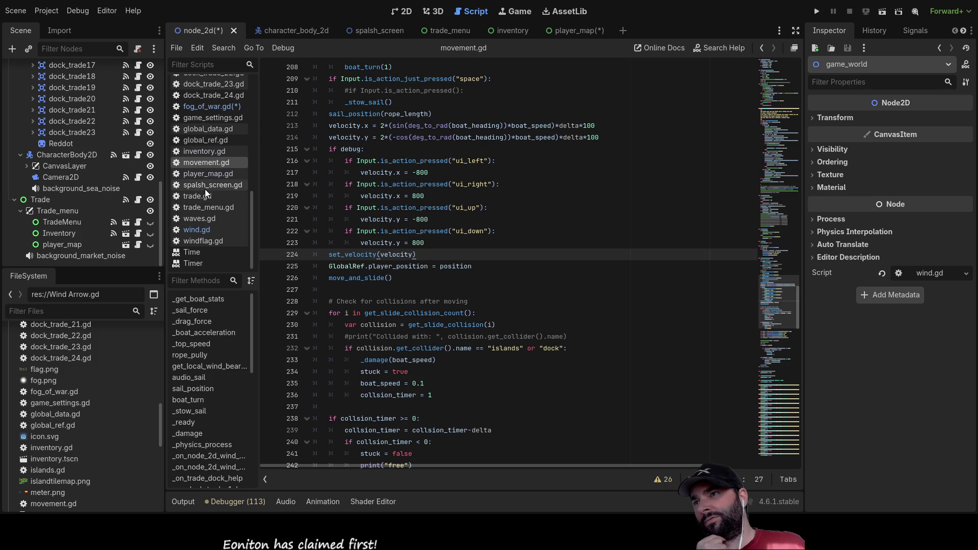
pyautogui.click(209, 140)
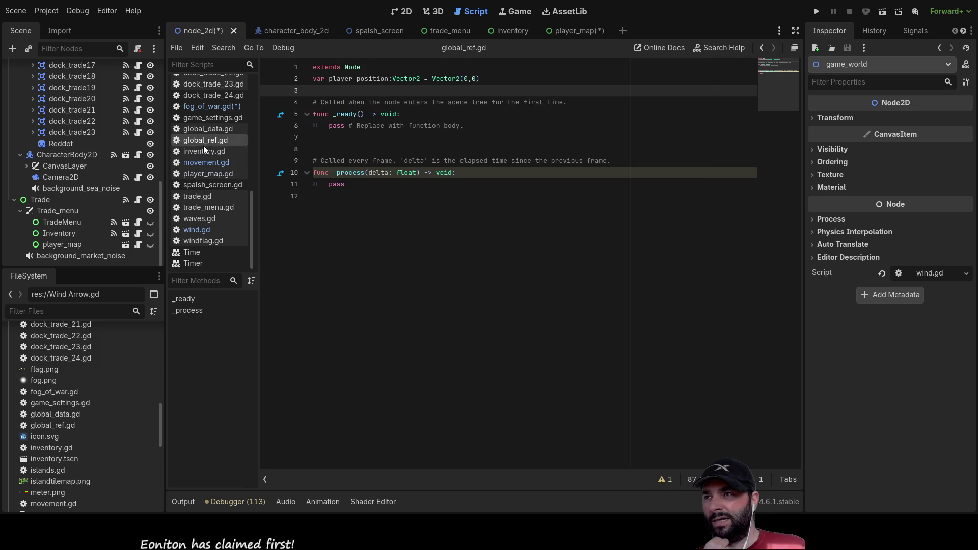
pyautogui.scroll(2, 215, 194)
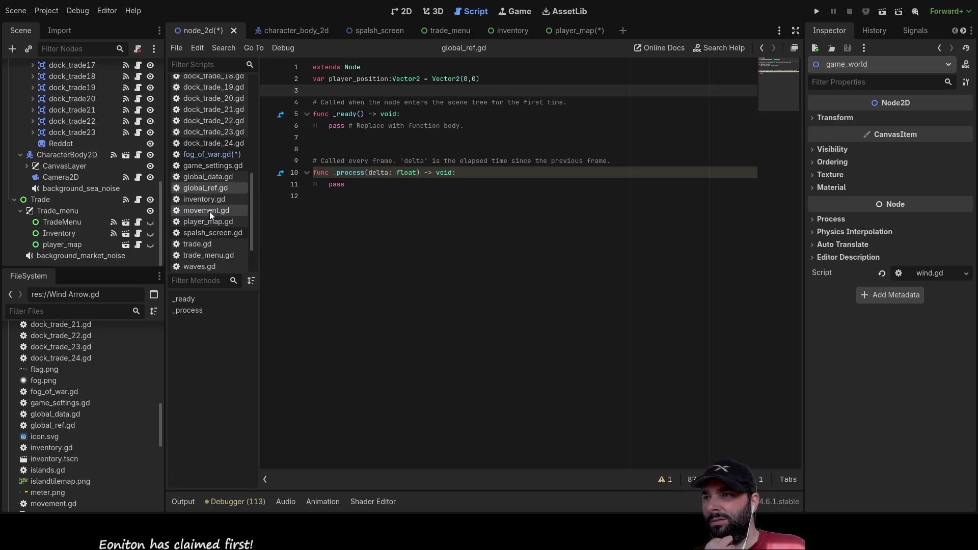
pyautogui.click(209, 210)
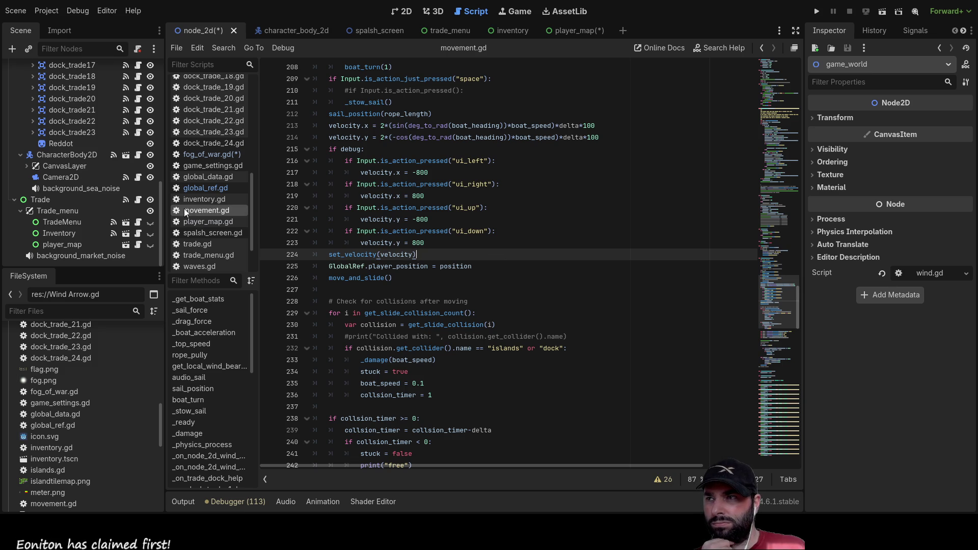
pyautogui.scroll(5, 204, 203)
pyautogui.click(199, 130)
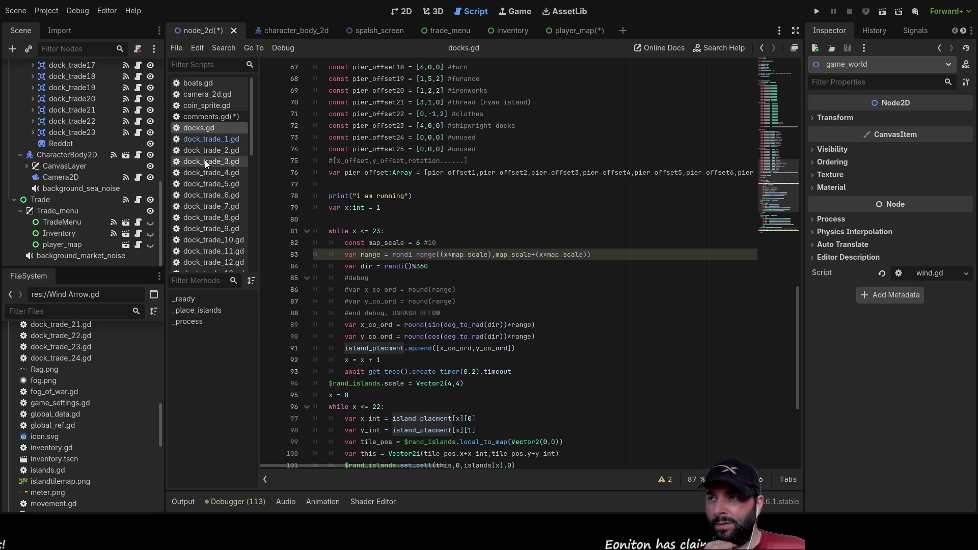
pyautogui.scroll(-5, 210, 162)
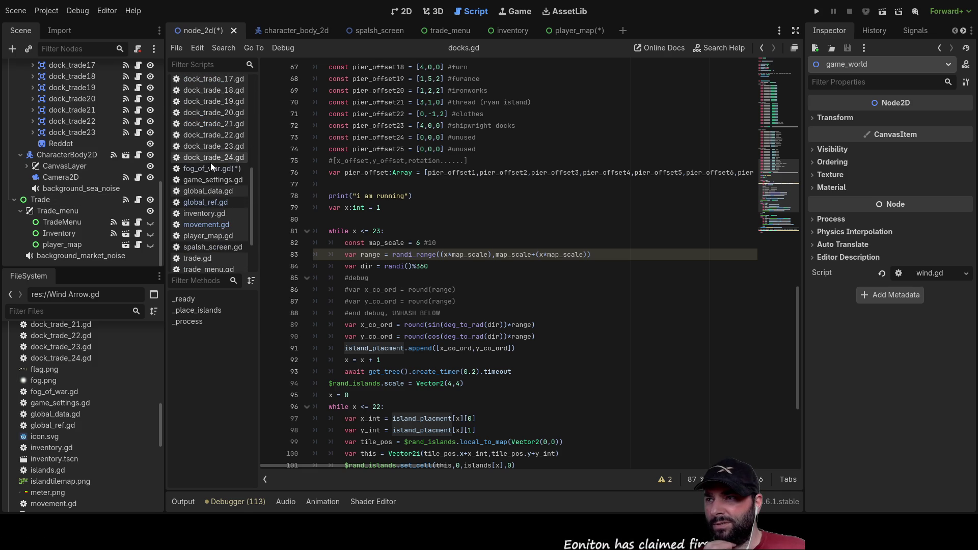
pyautogui.click(204, 237)
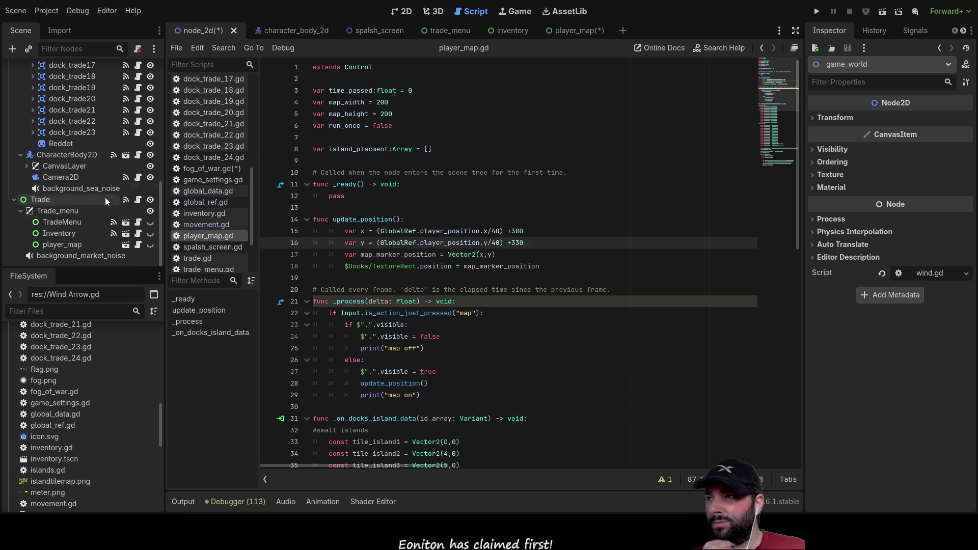
pyautogui.scroll(10, 102, 196)
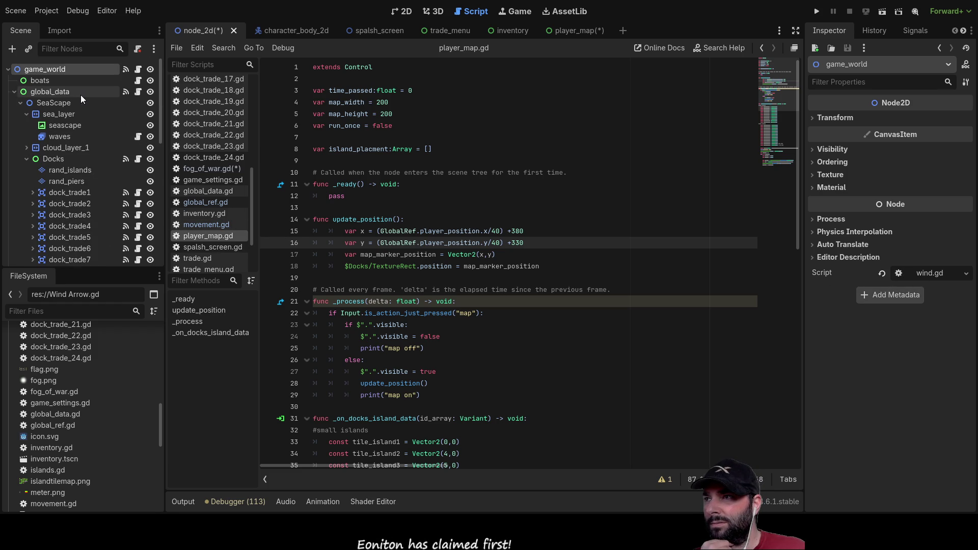
pyautogui.scroll(-10, 82, 102)
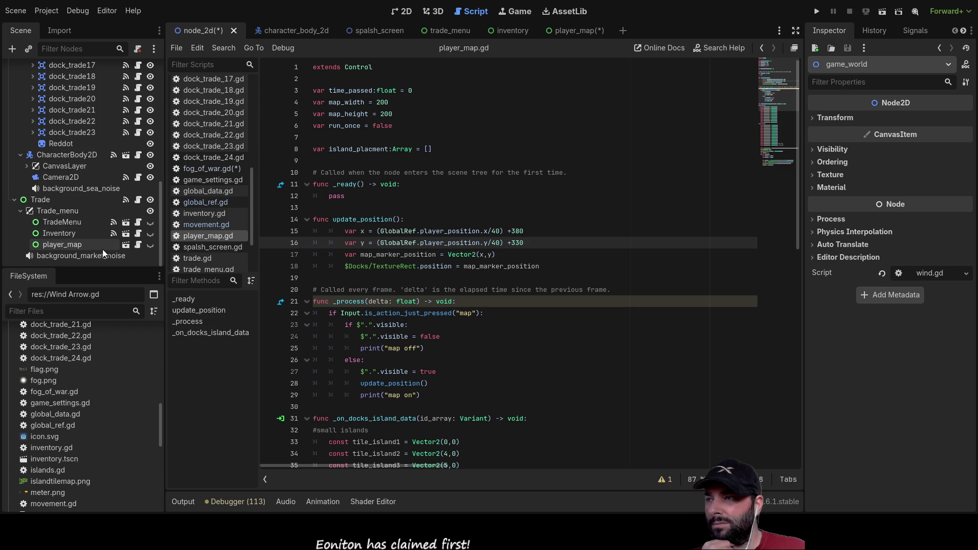
# - In the player_map scene, inspect fog_of_war, rand_islands, player_x, Sprite2D and VBoxContainer2
pyautogui.click(577, 30)
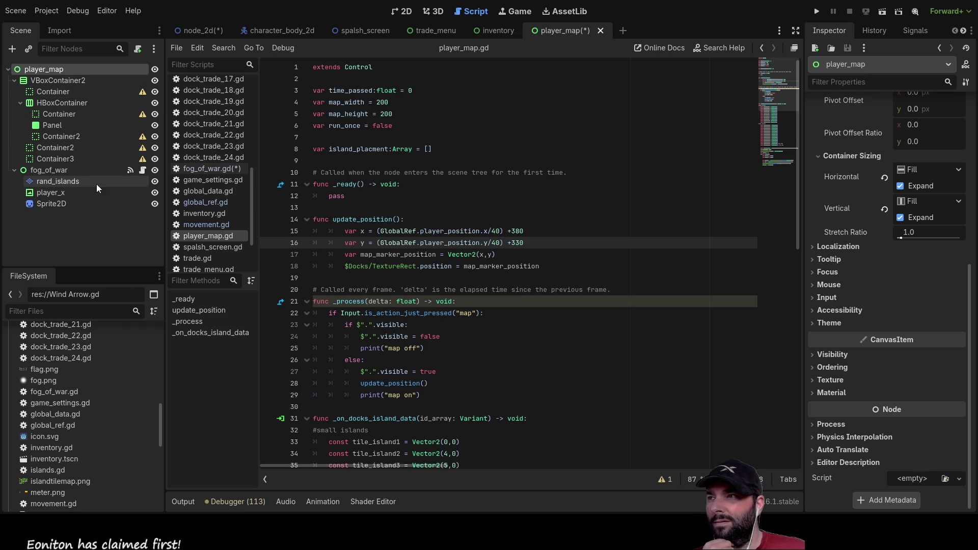
pyautogui.click(50, 173)
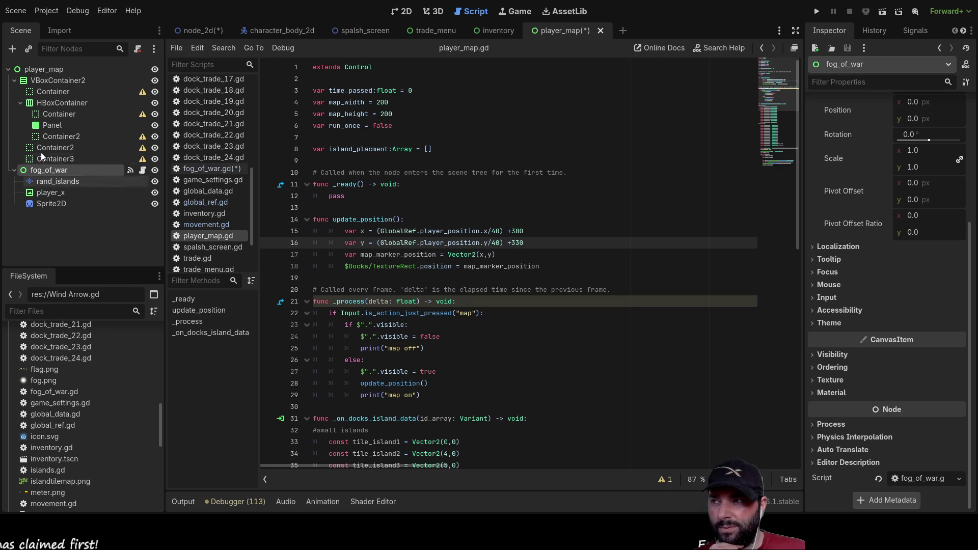
pyautogui.click(59, 181)
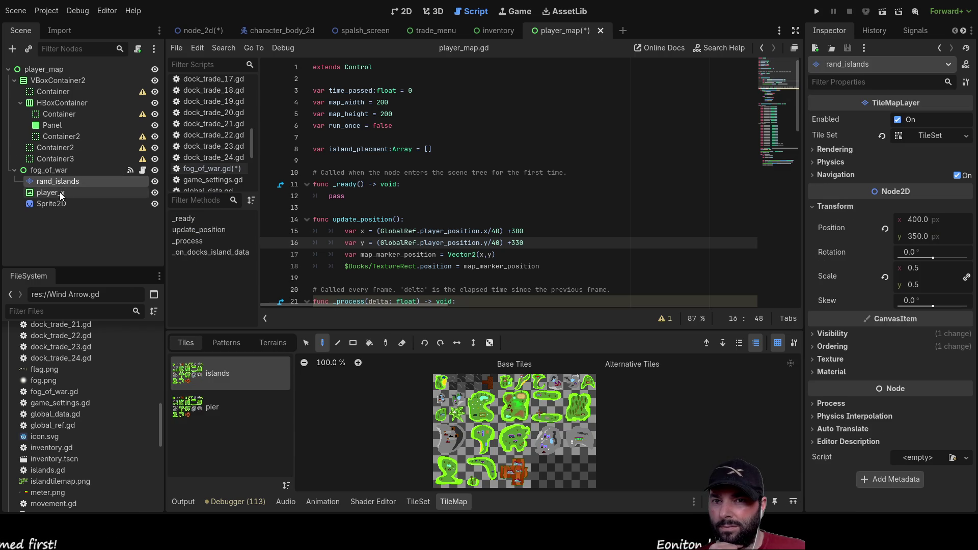
pyautogui.click(60, 192)
pyautogui.click(60, 205)
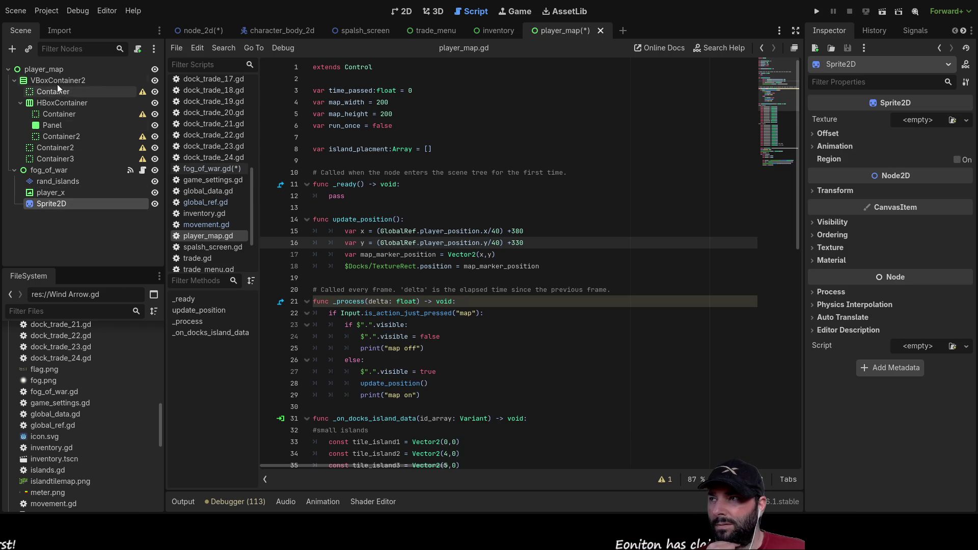
pyautogui.click(53, 80)
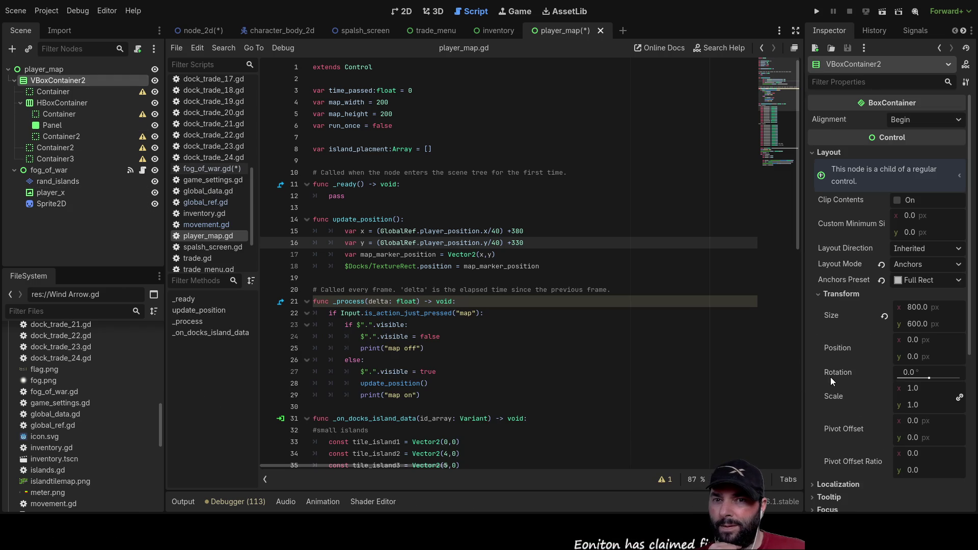
pyautogui.scroll(-5, 832, 382)
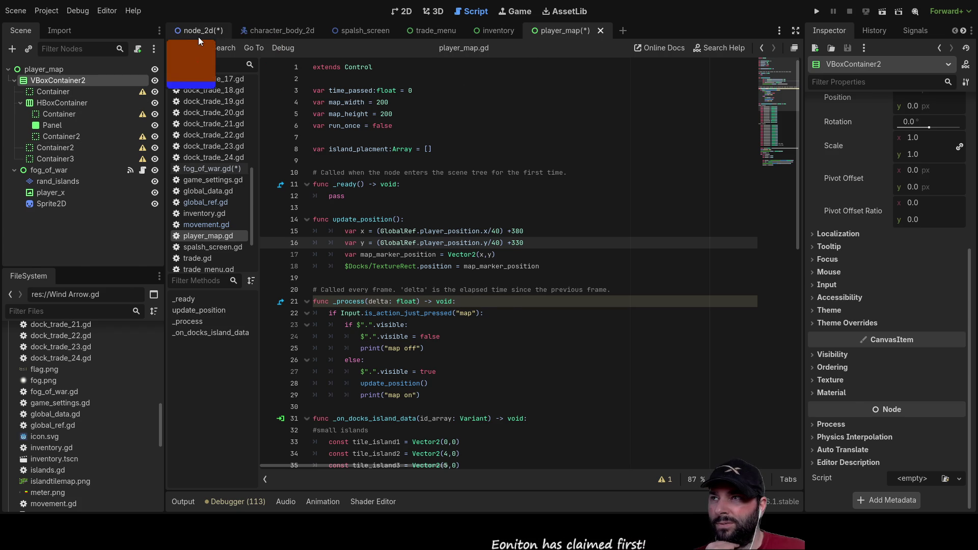
# - In the node_2d scene, inspect the player_map node's properties
pyautogui.click(197, 36)
pyautogui.scroll(-10, 104, 188)
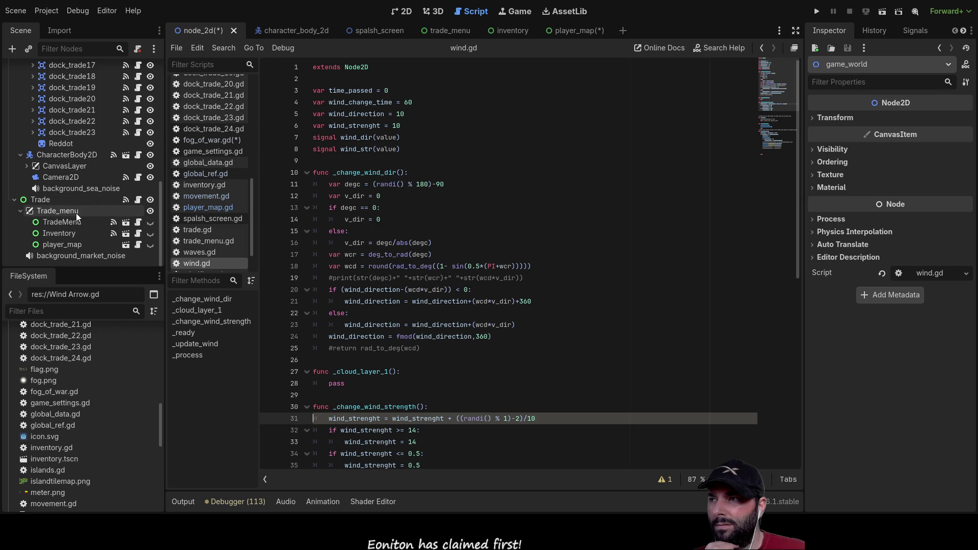
pyautogui.click(61, 245)
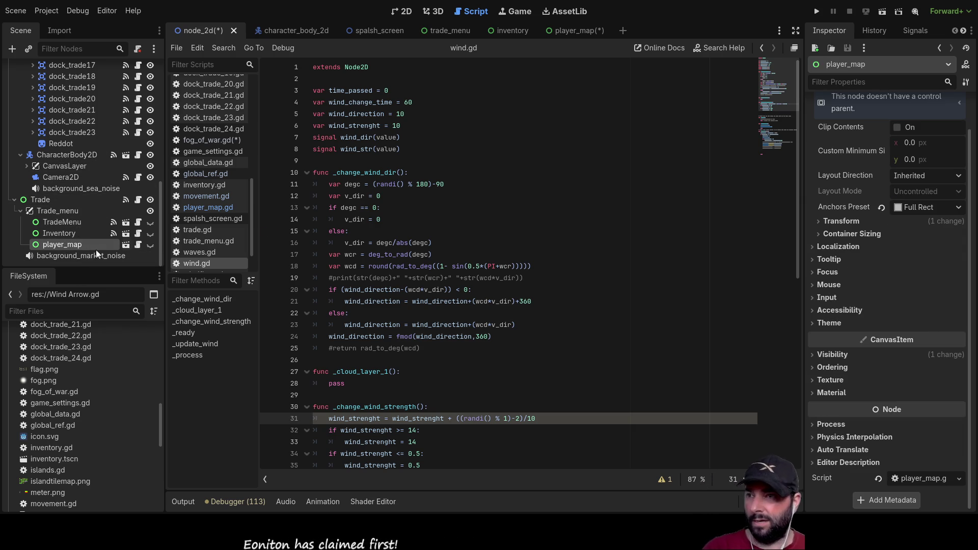
pyautogui.scroll(-5, 506, 260)
pyautogui.scroll(5, 506, 260)
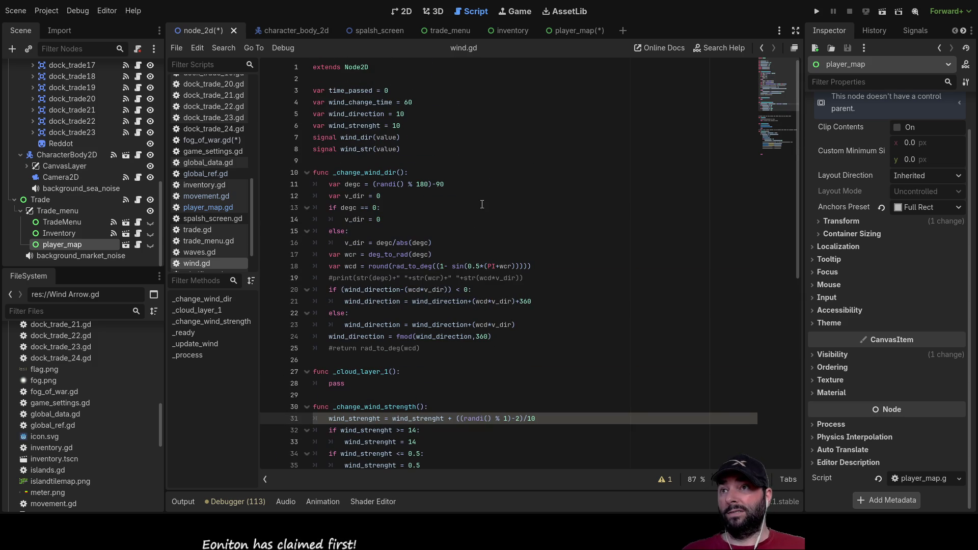
pyautogui.scroll(10, 56, 197)
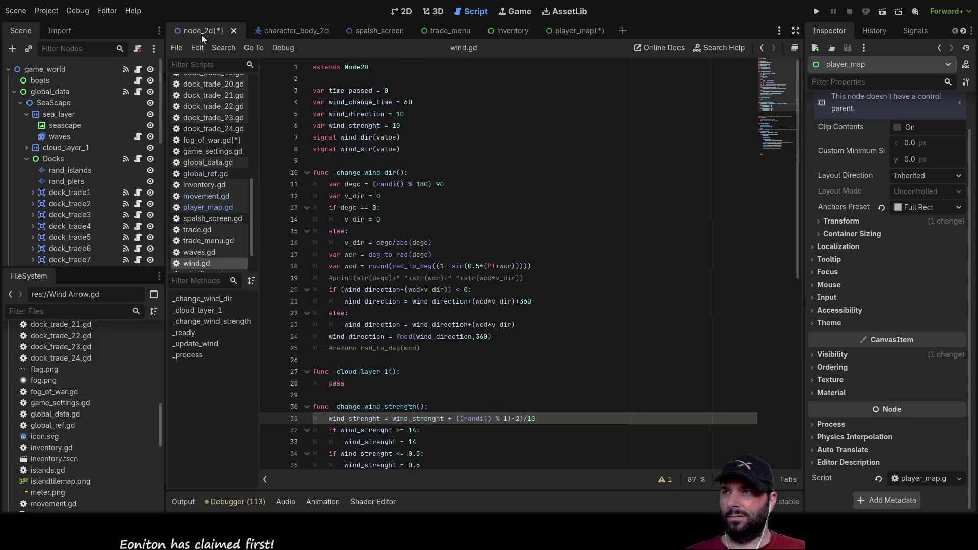
# - Back in player_map, select the fog_of_war node and open its fog_of_war.gd script
pyautogui.click(563, 30)
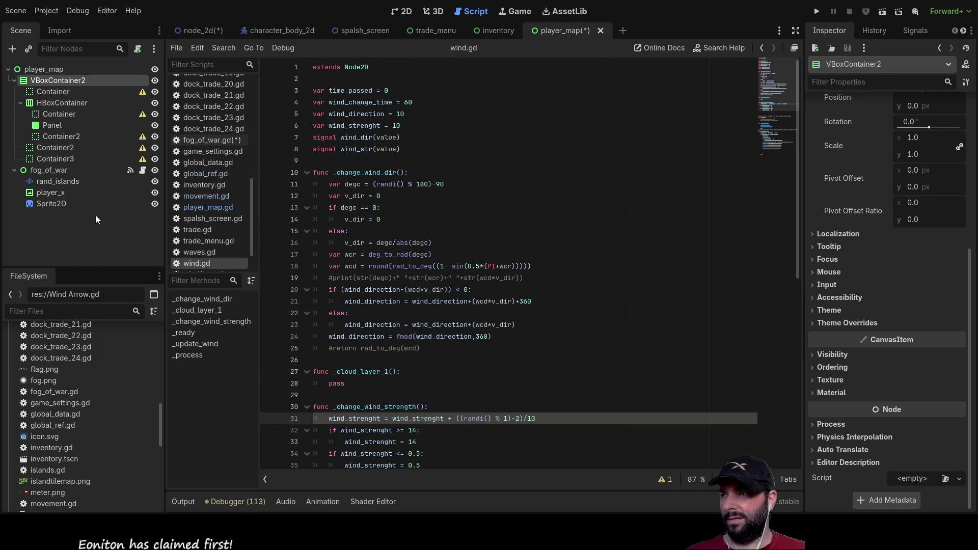
pyautogui.click(53, 181)
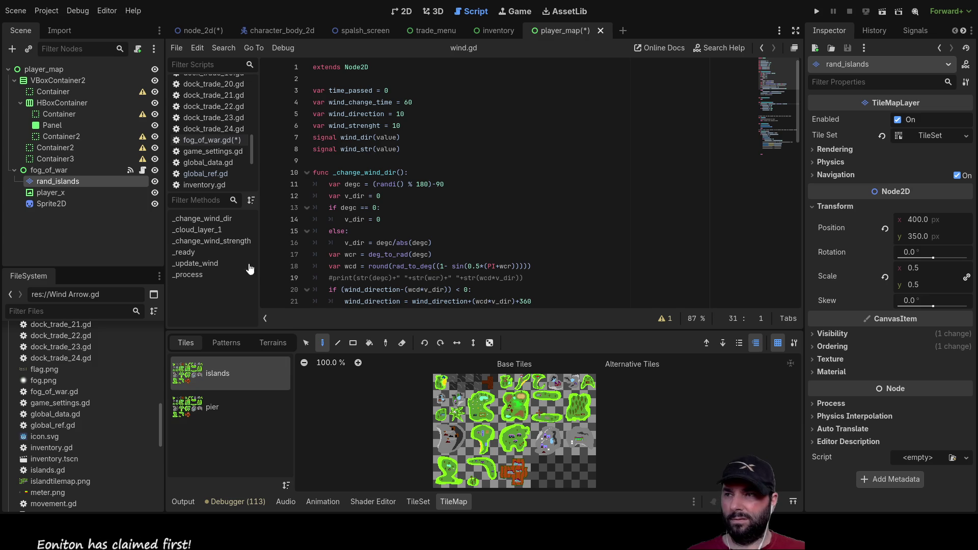
pyautogui.click(50, 173)
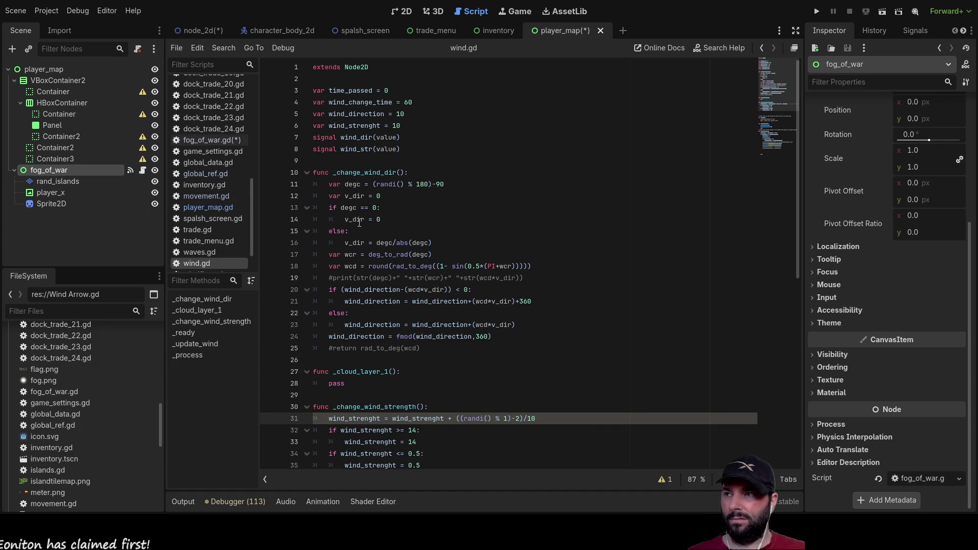
pyautogui.click(207, 139)
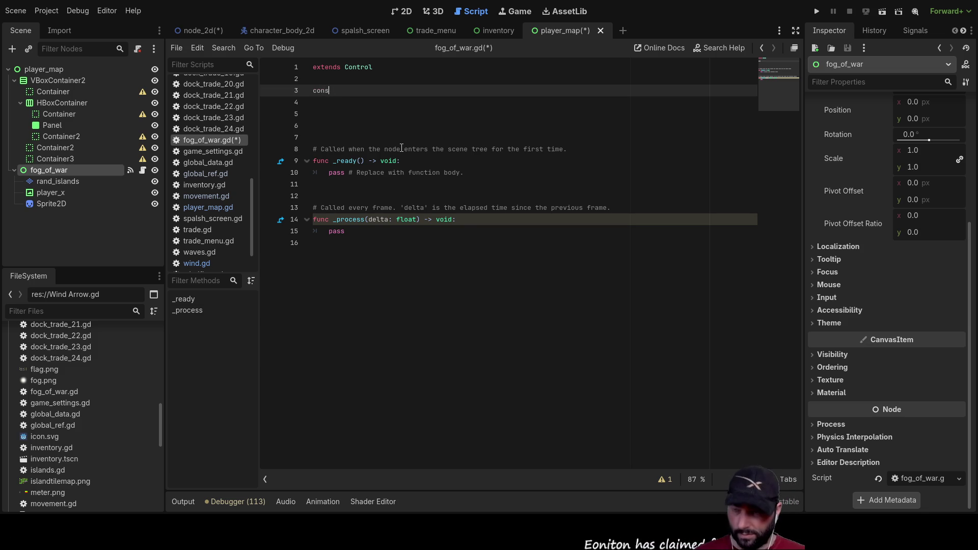
# - Declare the constant lighttexture = preload("res://fog.png")
pyautogui.press('Return')
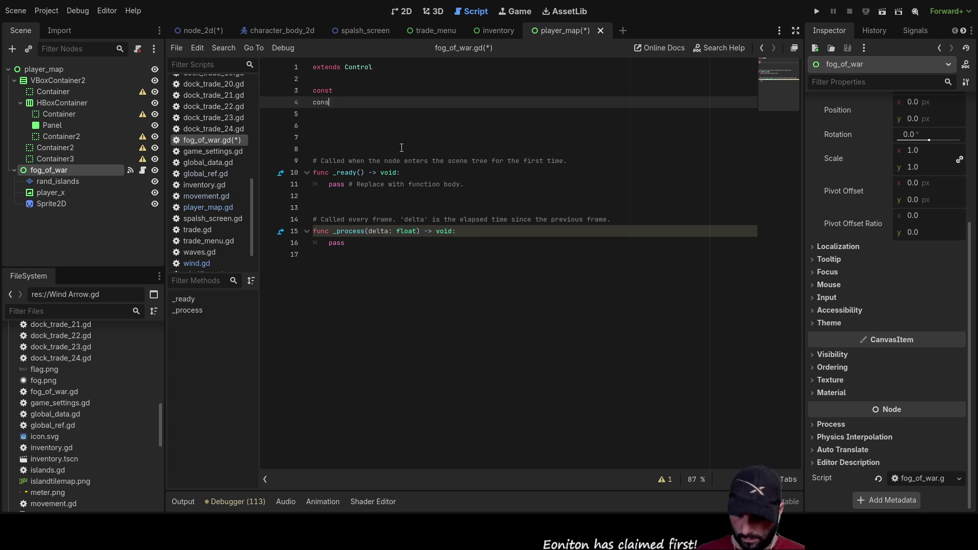
pyautogui.press('Up')
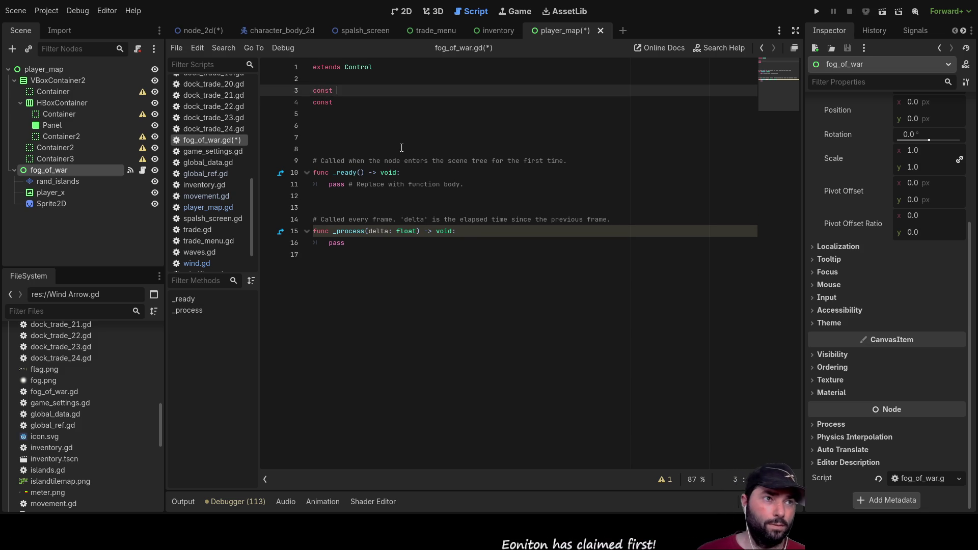
pyautogui.write('light')
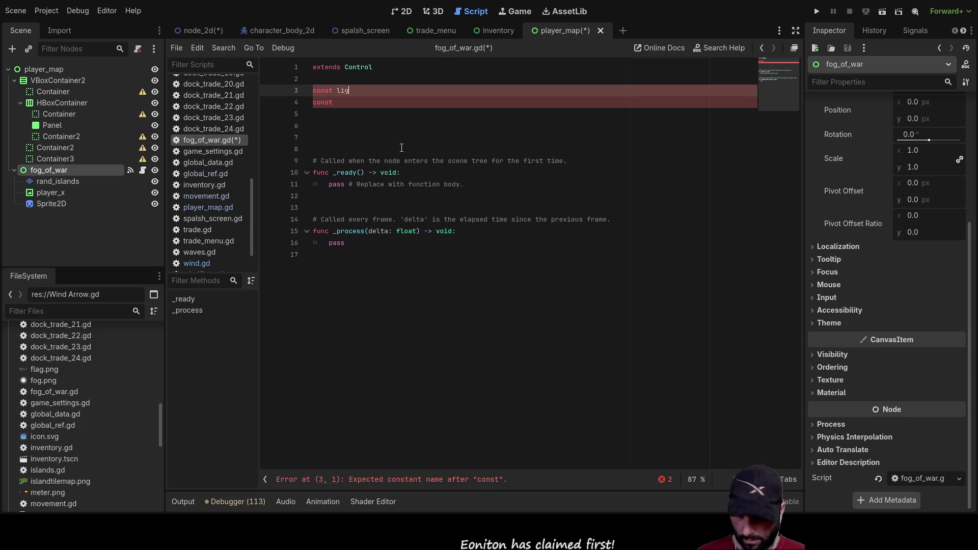
pyautogui.write('textu')
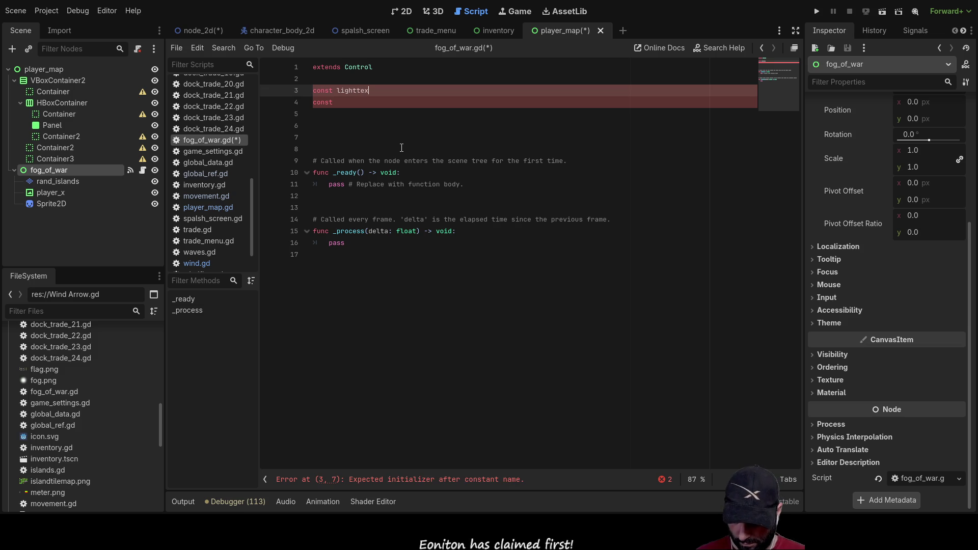
pyautogui.write('re ')
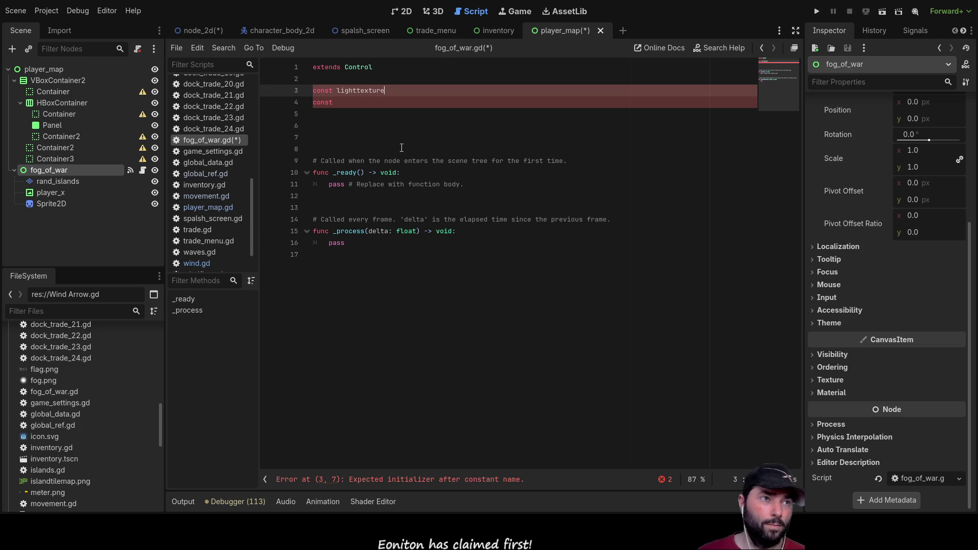
pyautogui.write('= preload(')
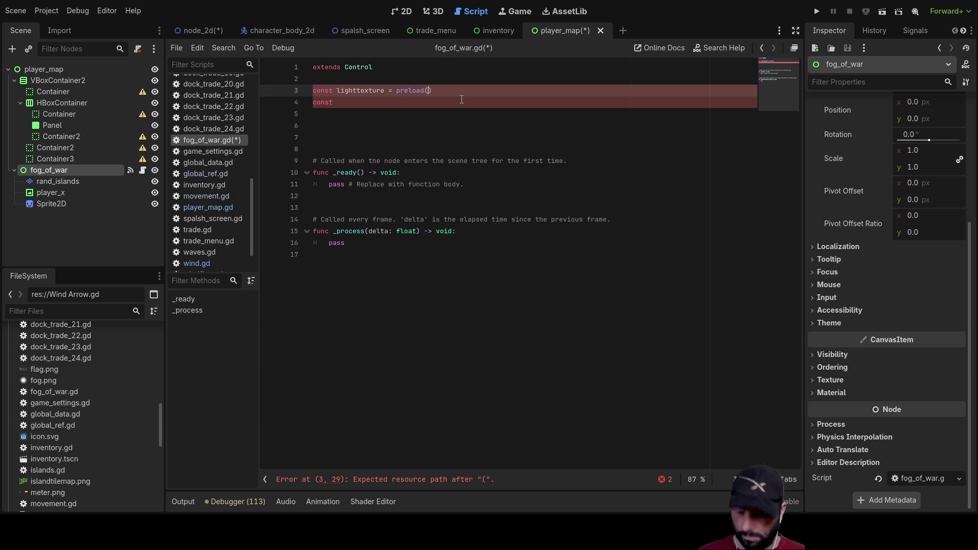
pyautogui.write('"res')
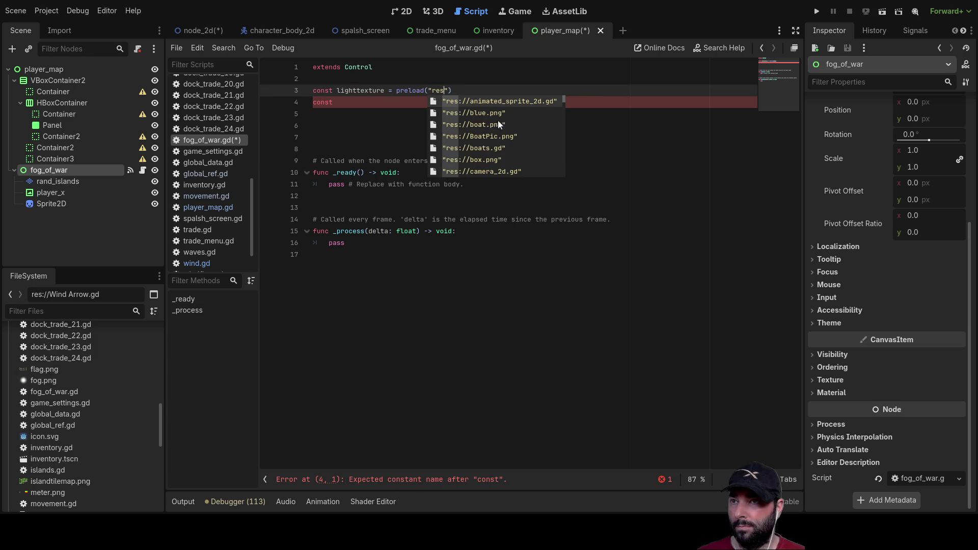
pyautogui.scroll(-5, 492, 144)
pyautogui.scroll(-10, 493, 148)
pyautogui.scroll(3, 498, 159)
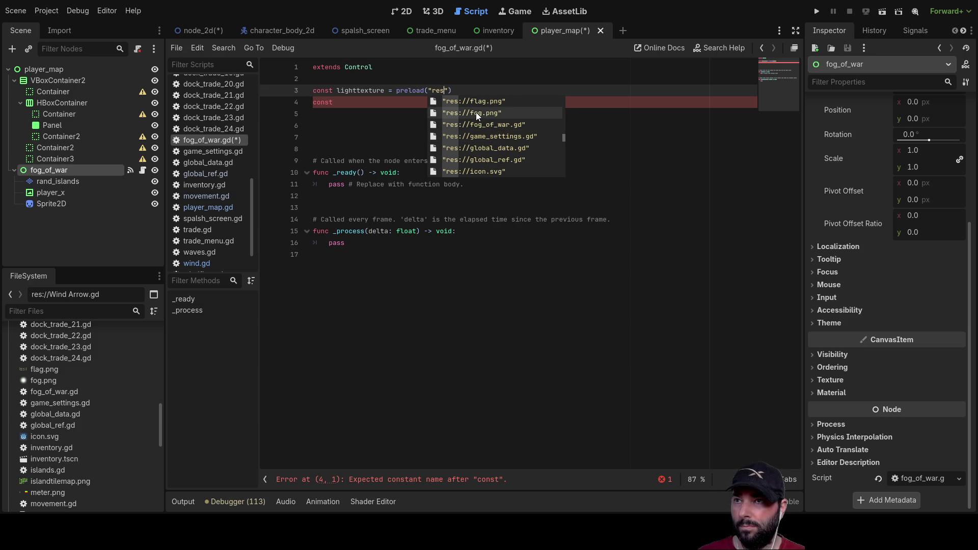
pyautogui.click(476, 112)
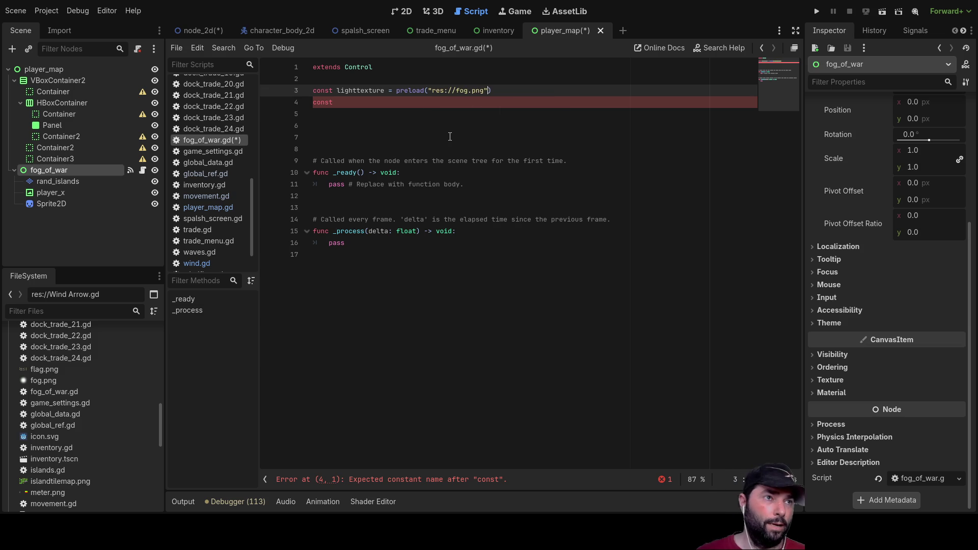
# - Declare the constant grid_size = 16 on the next line
pyautogui.click(346, 107)
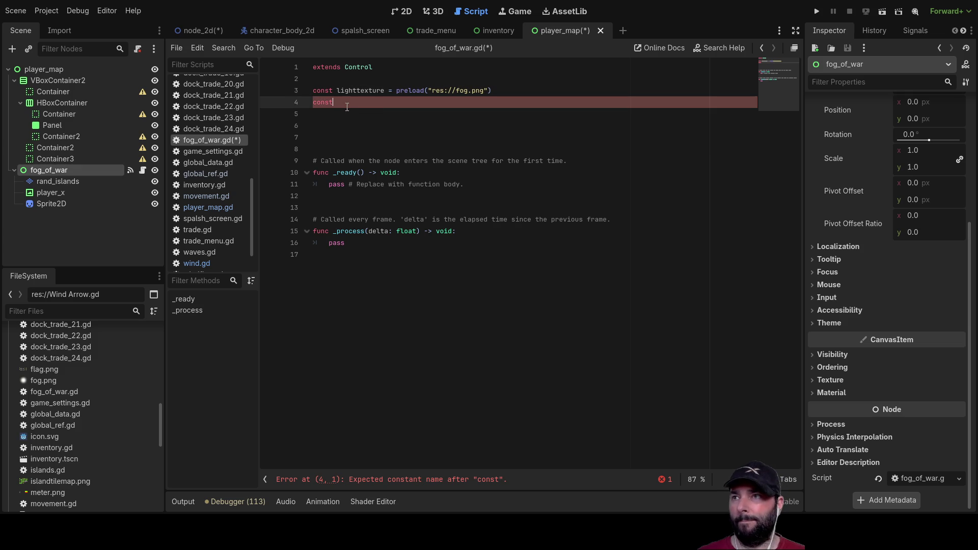
pyautogui.write('grid')
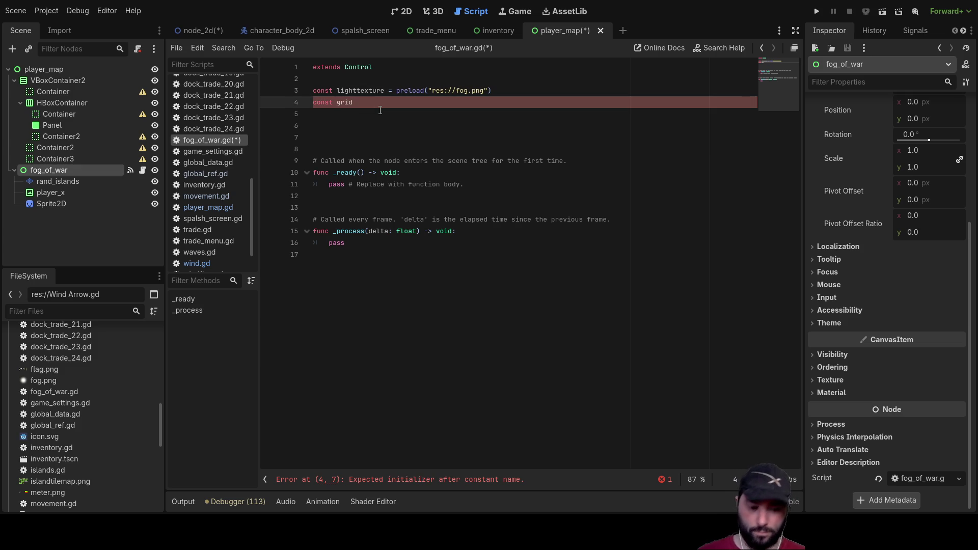
pyautogui.write('_size = ')
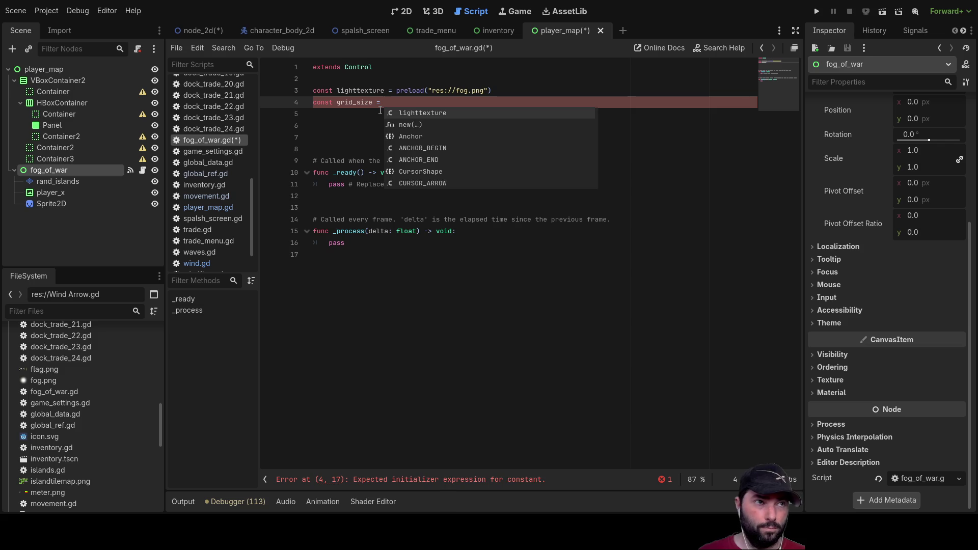
pyautogui.write('16')
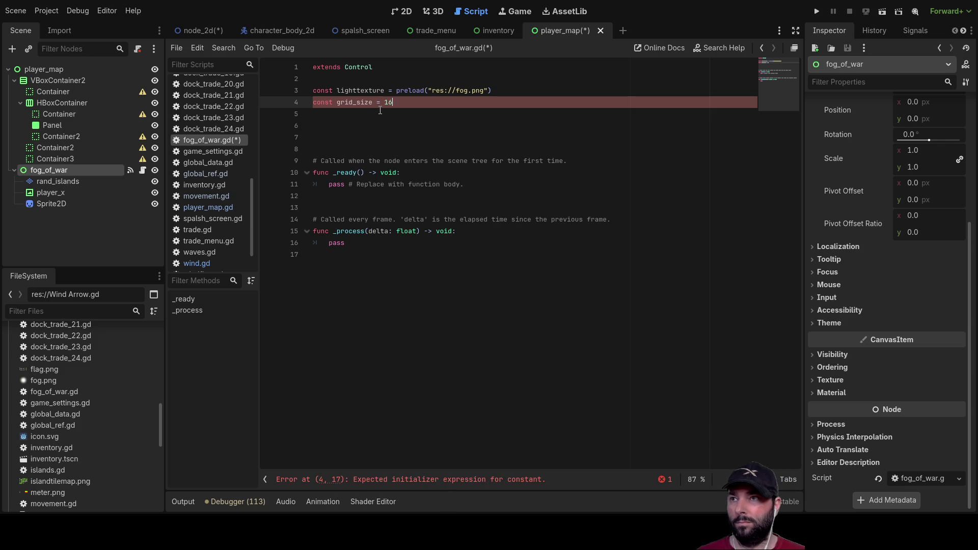
pyautogui.press('Return')
pyautogui.press('Down')
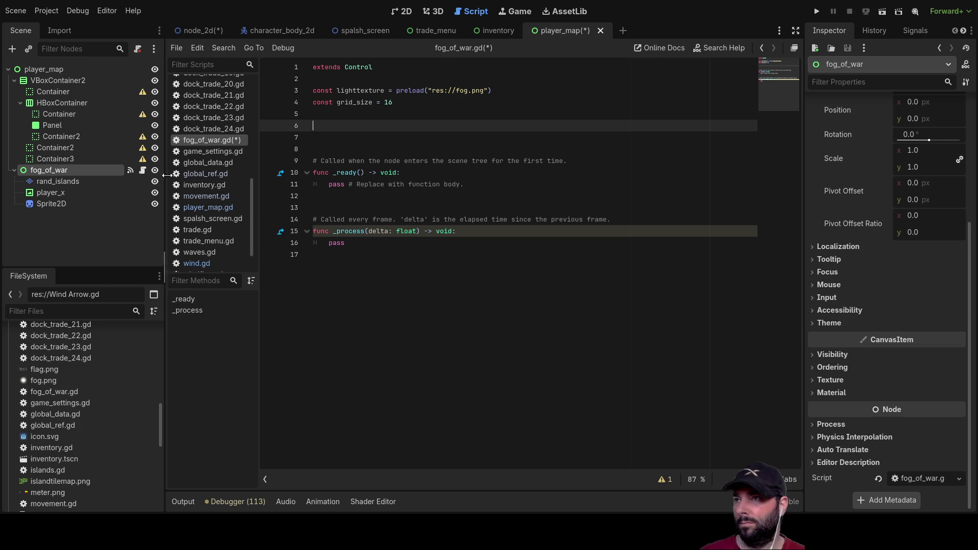
pyautogui.click(44, 380)
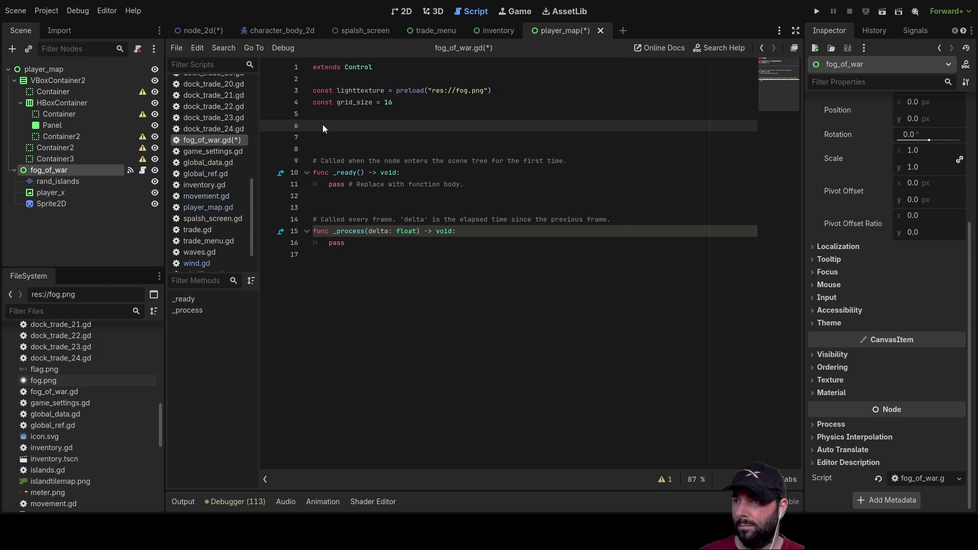
pyautogui.moveTo(44, 384); pyautogui.dragTo(321, 127)
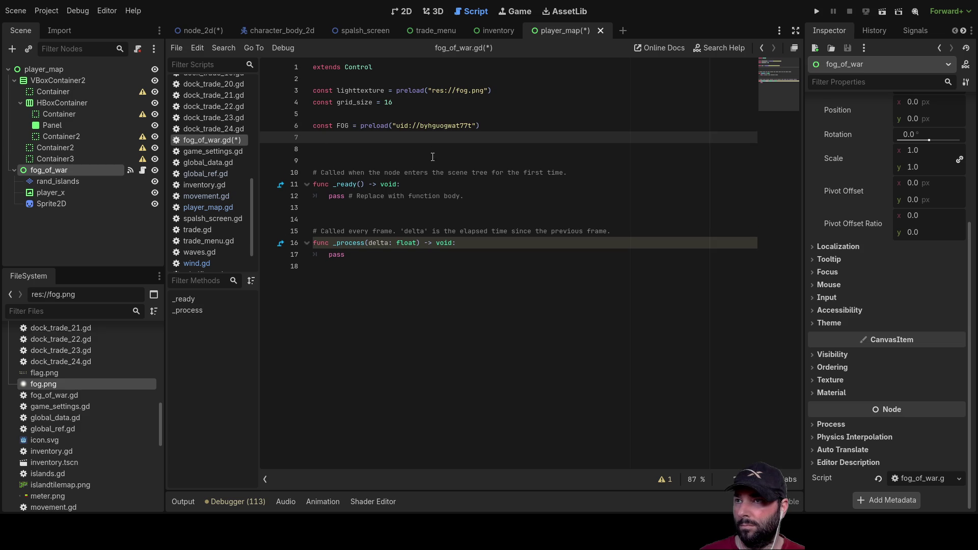
pyautogui.moveTo(488, 126); pyautogui.dragTo(312, 126)
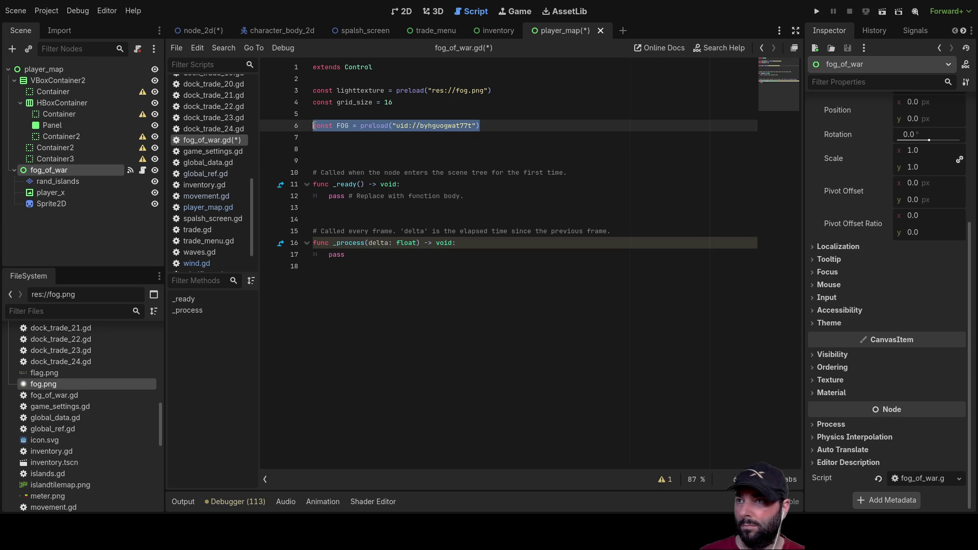
pyautogui.press('BackSpace')
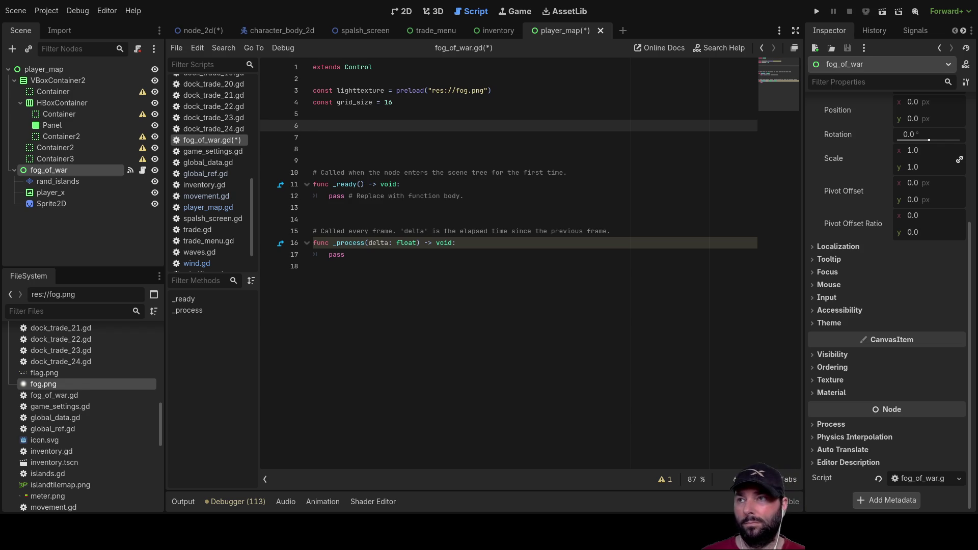
# - Type 'onready var fog' on line 6 of fog_of_war.gd
pyautogui.write('onready')
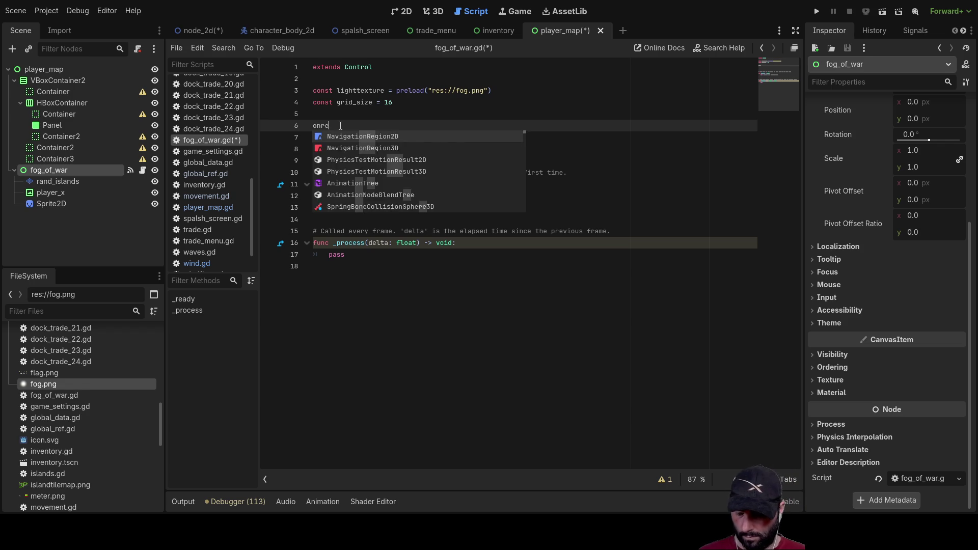
pyautogui.write(' var fog')
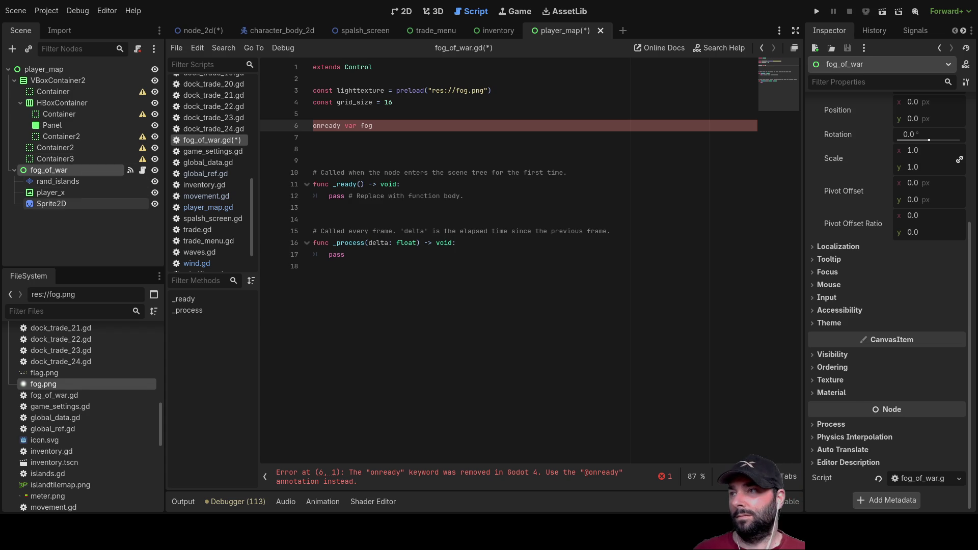
# - Rename the Sprite2D node to fog
pyautogui.click(34, 205)
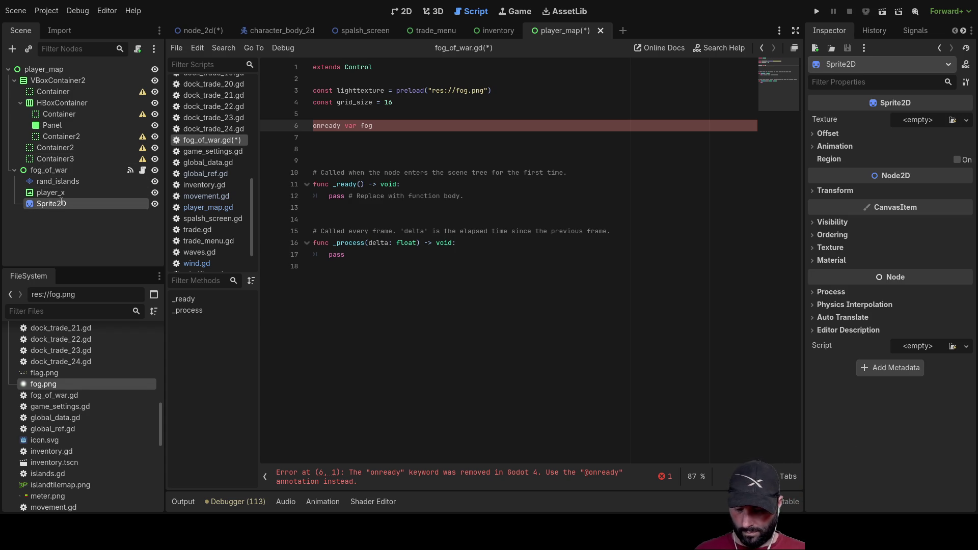
pyautogui.write('fog')
pyautogui.press('Return')
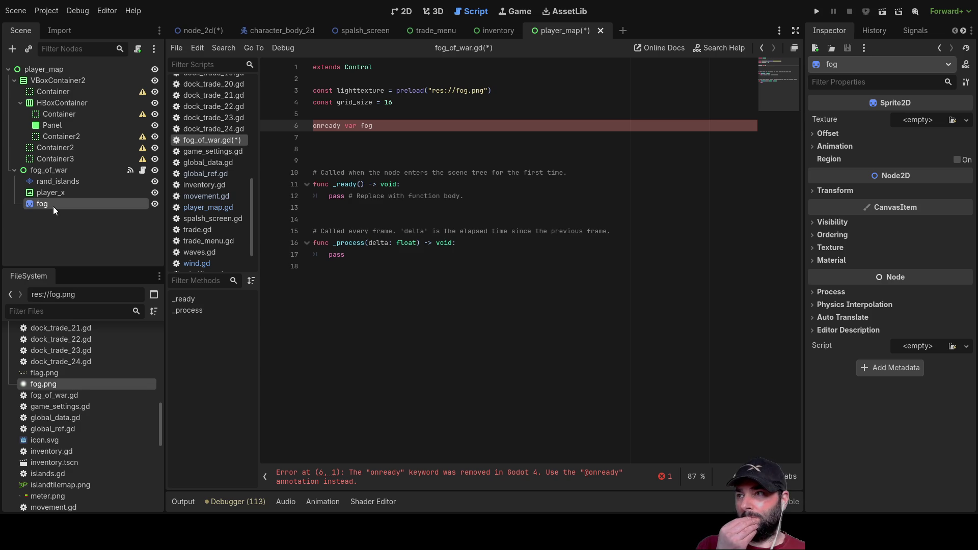
# - Uncheck Centered under the fog sprite's Offset, then select 'fog' on script line 6
pyautogui.click(812, 191)
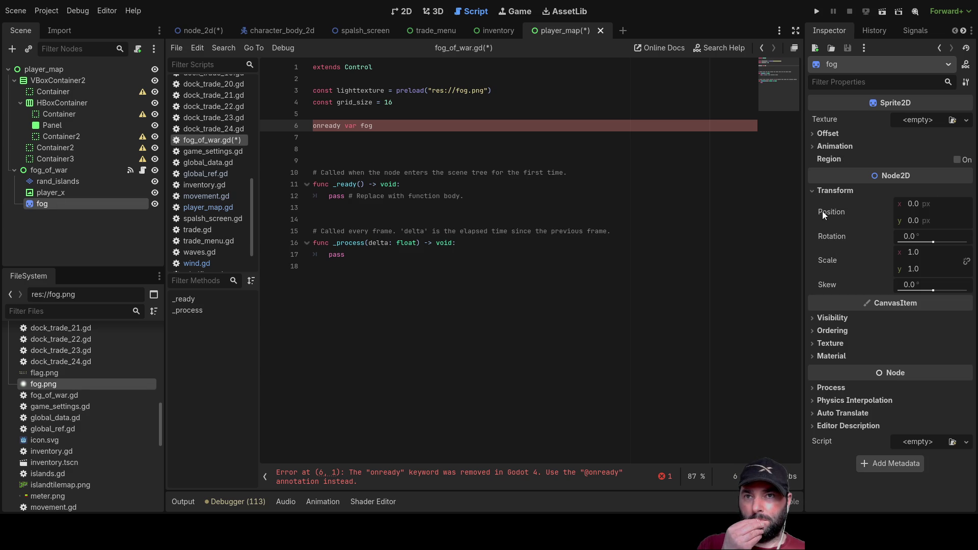
pyautogui.click(812, 191)
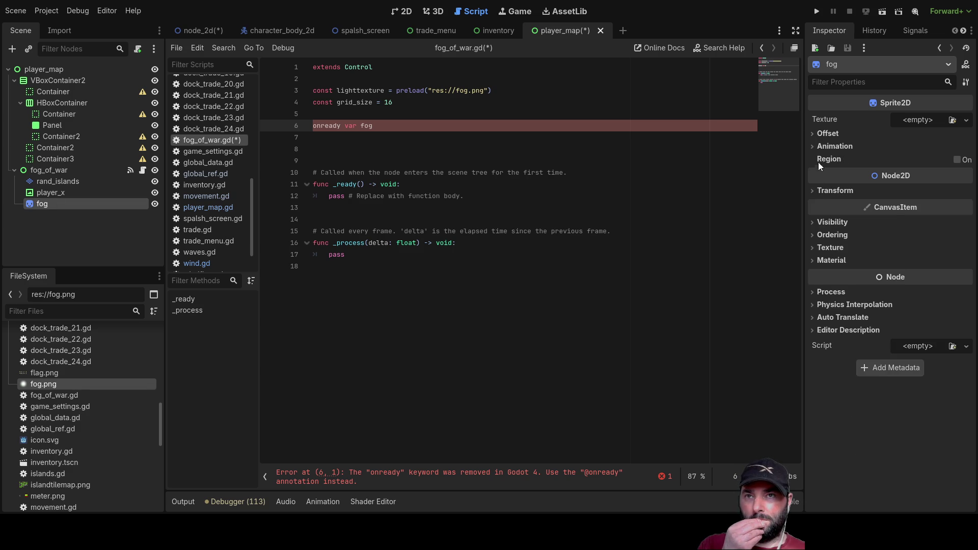
pyautogui.click(812, 133)
pyautogui.click(900, 150)
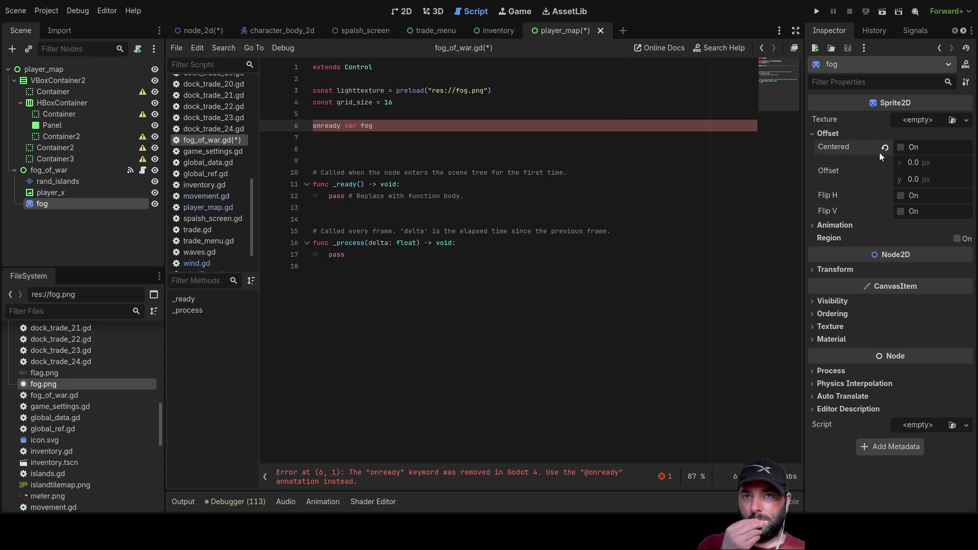
pyautogui.click(813, 134)
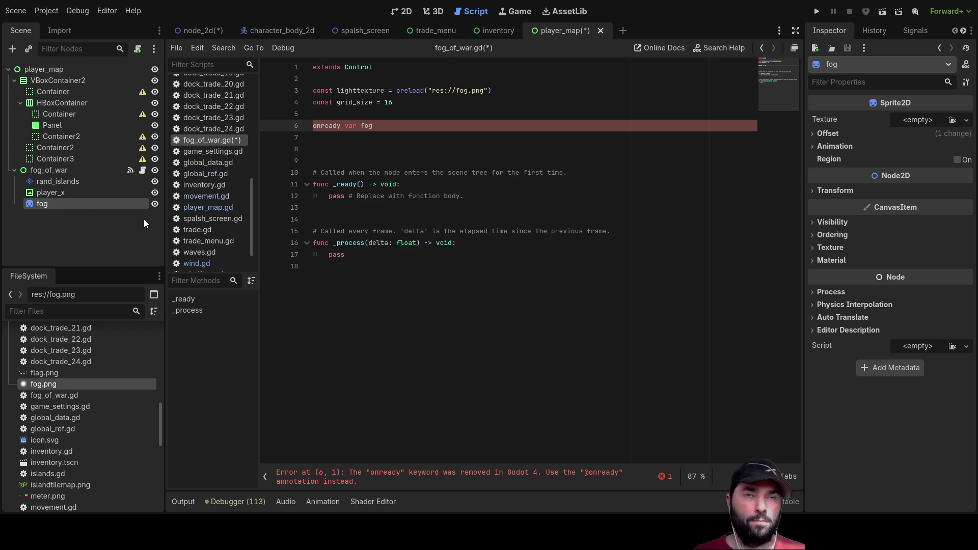
pyautogui.click(364, 133)
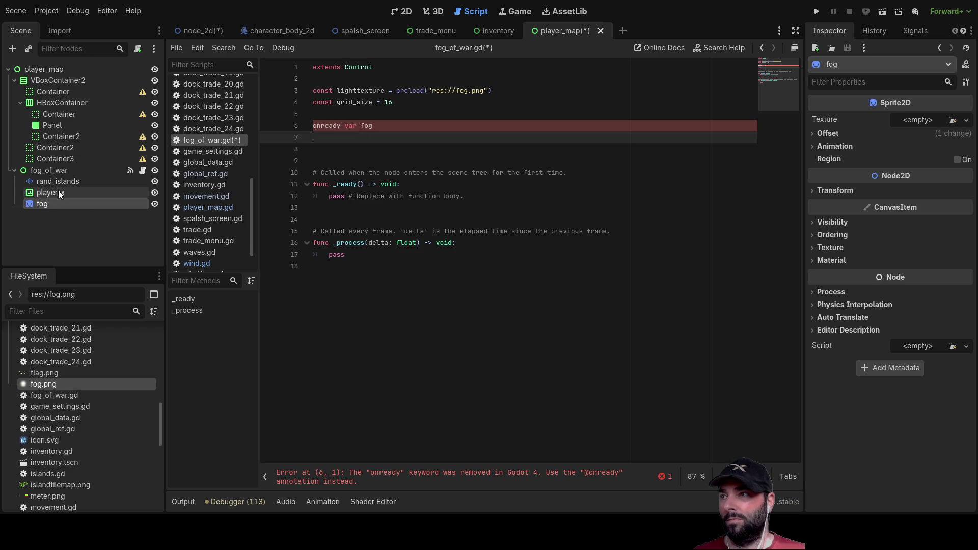
pyautogui.doubleClick(367, 126)
# - Make line 6 read 'onready var fog = $fog' to reference the fog node
pyautogui.press('BackSpace')
pyautogui.moveTo(77, 203)
pyautogui.mouseDown()
pyautogui.moveTo(378, 120)
pyautogui.moveTo(370, 126)
pyautogui.mouseUp()
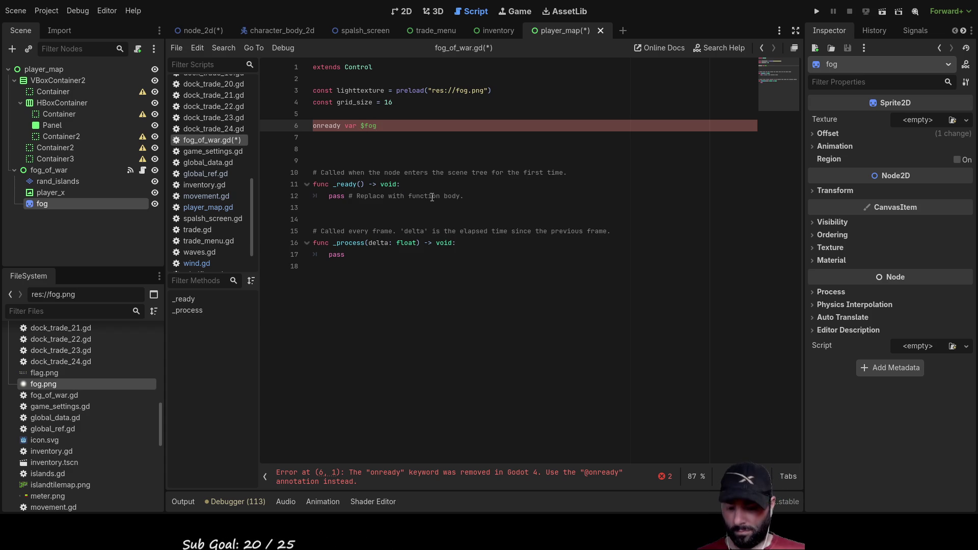
pyautogui.write('fog =')
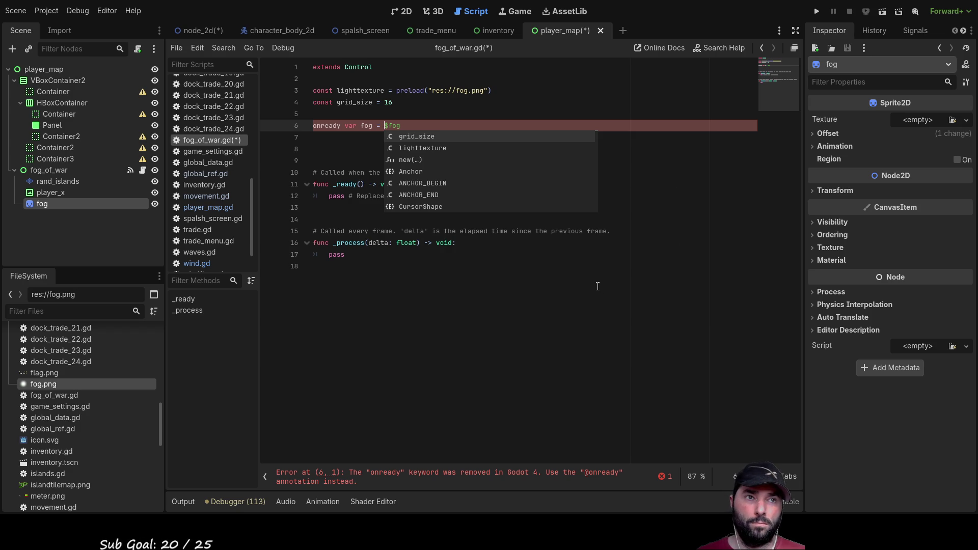
pyautogui.click(510, 275)
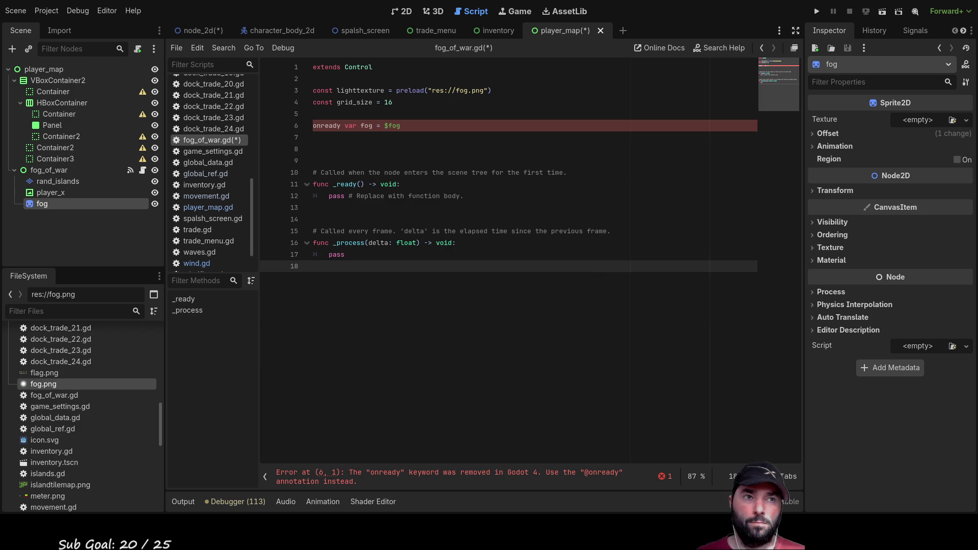
# - Declare display_width on line 8 as ProjectSettings.get("display/window/size/viewport_width")
pyautogui.click(403, 148)
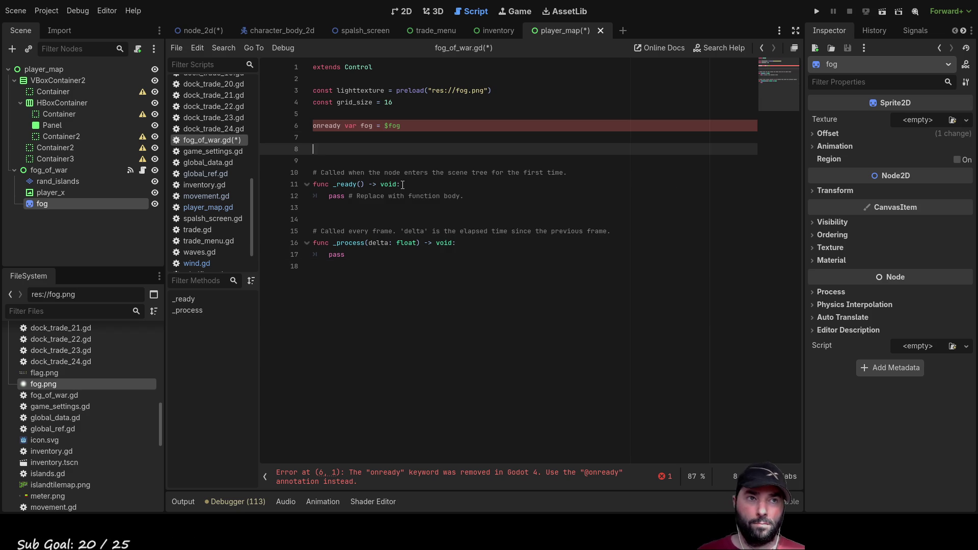
pyautogui.write('var ')
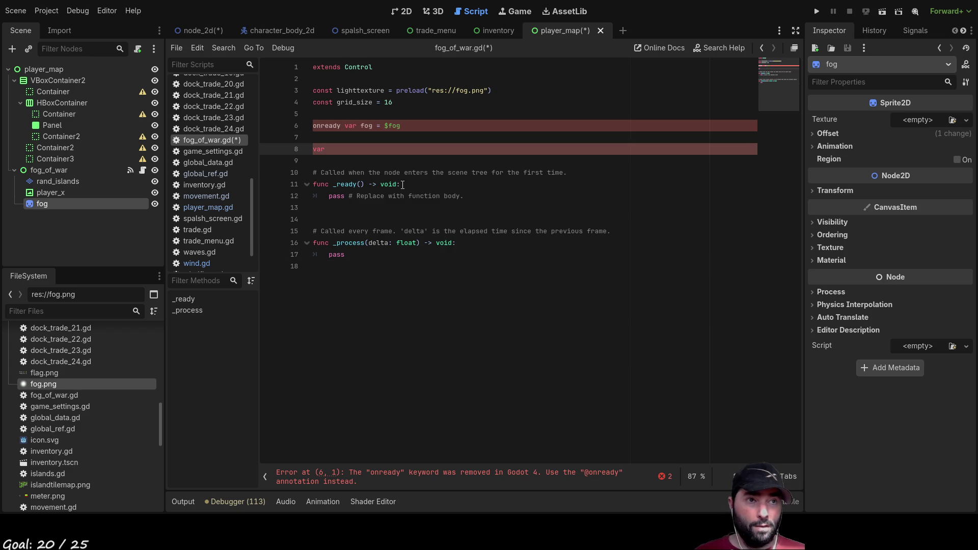
pyautogui.write('display')
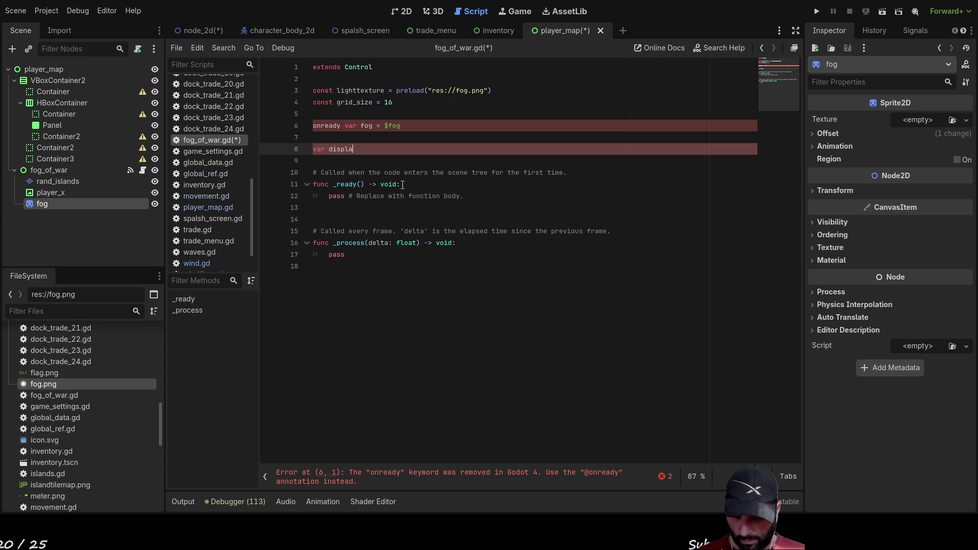
pyautogui.write('_width')
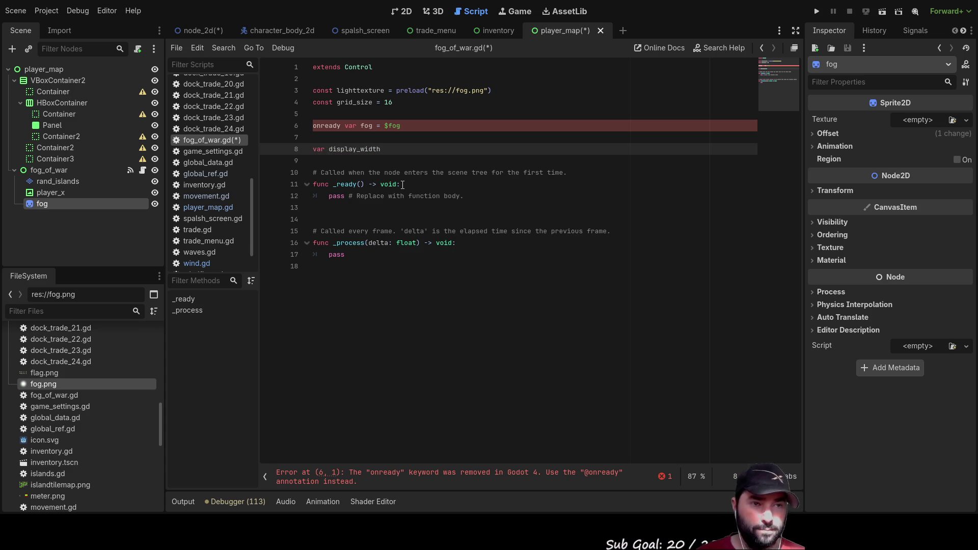
pyautogui.write('= pro')
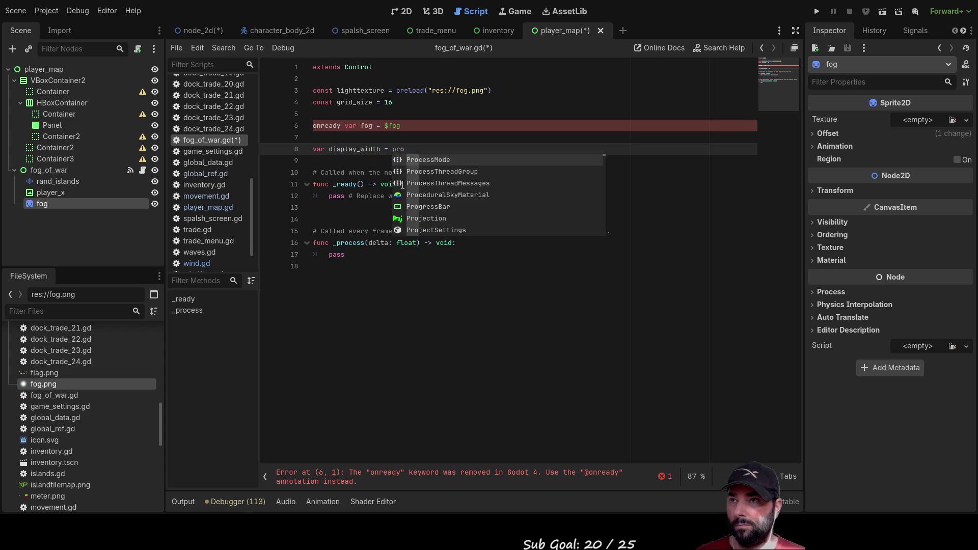
pyautogui.write('ject')
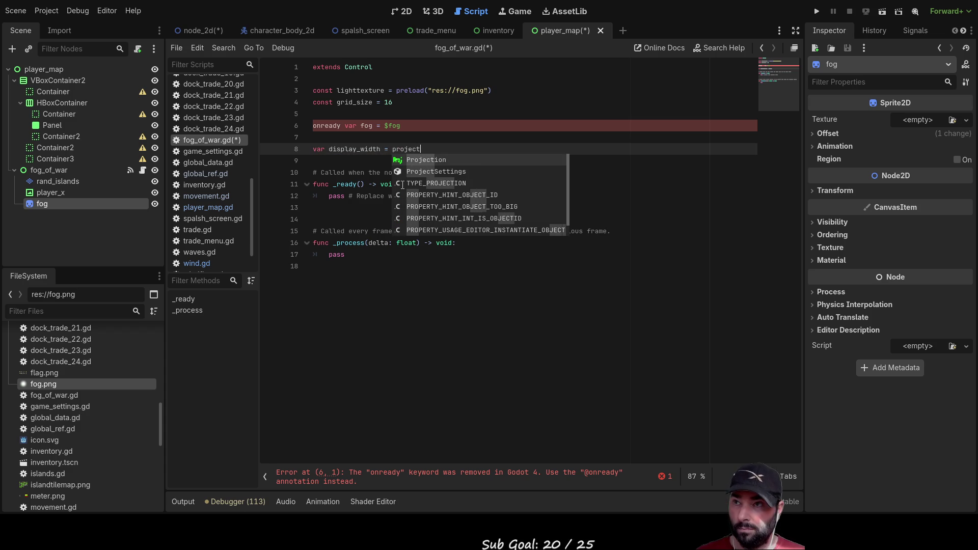
pyautogui.press('Down')
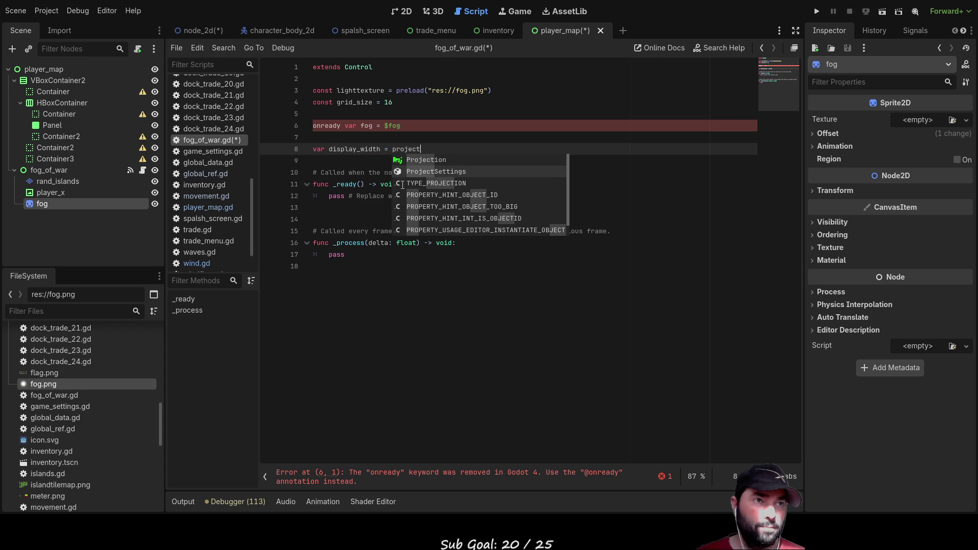
pyautogui.press('Return')
pyautogui.write('.get')
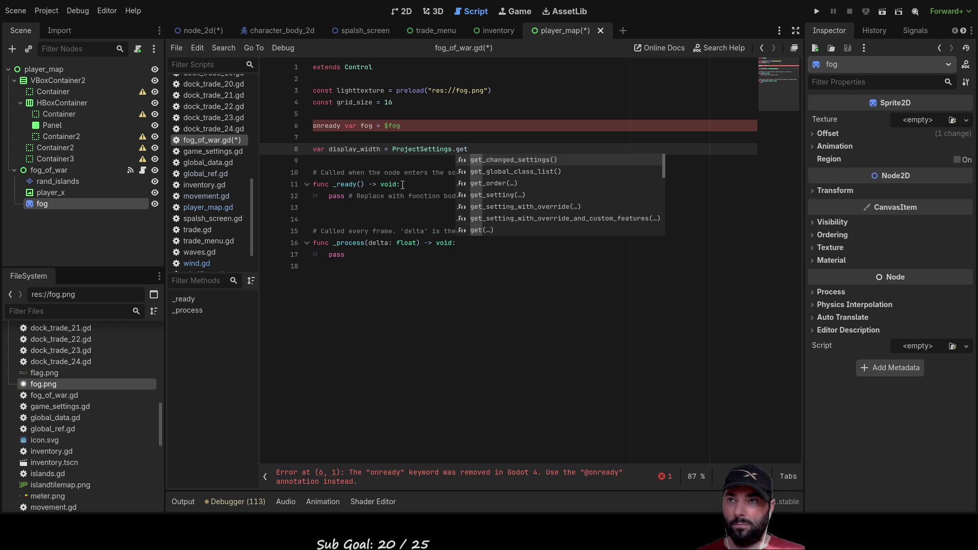
pyautogui.write('()')
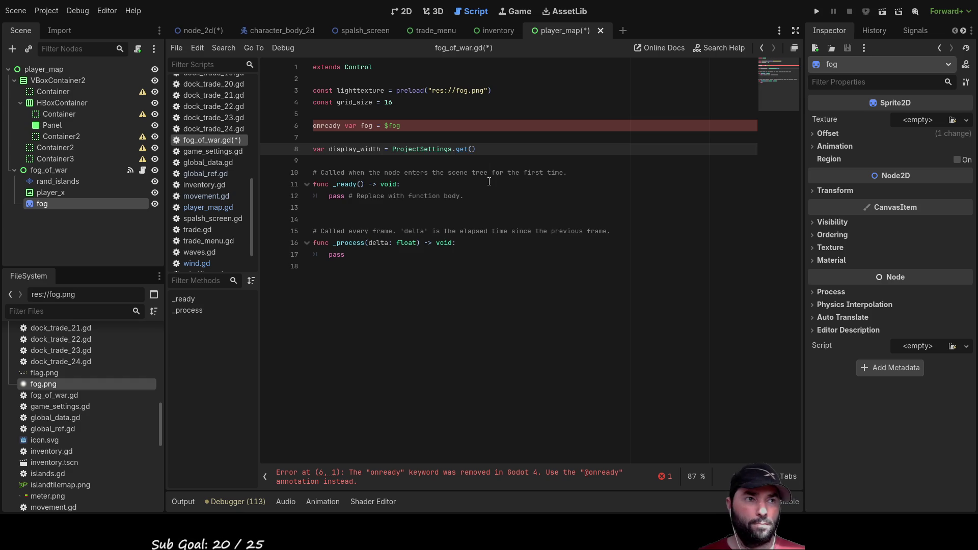
pyautogui.write('"')
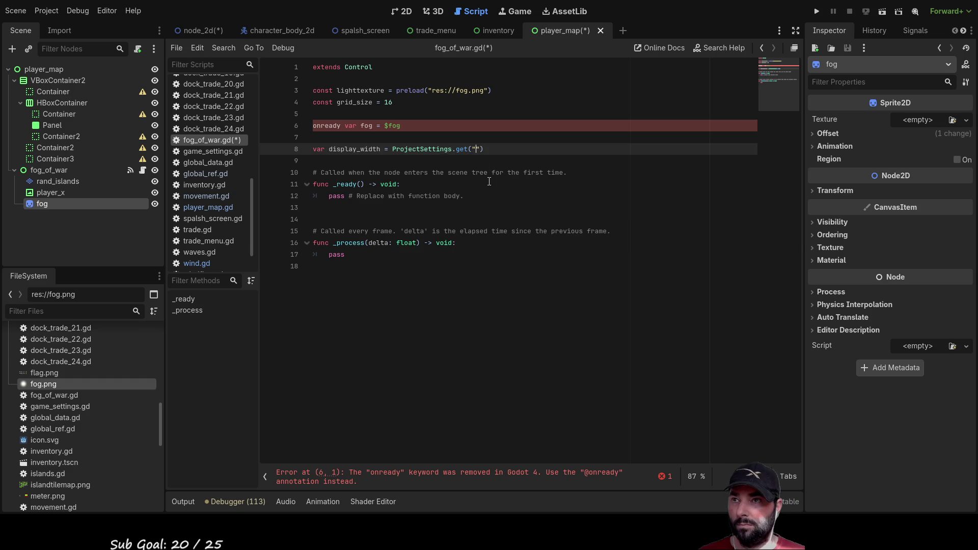
pyautogui.write('dis')
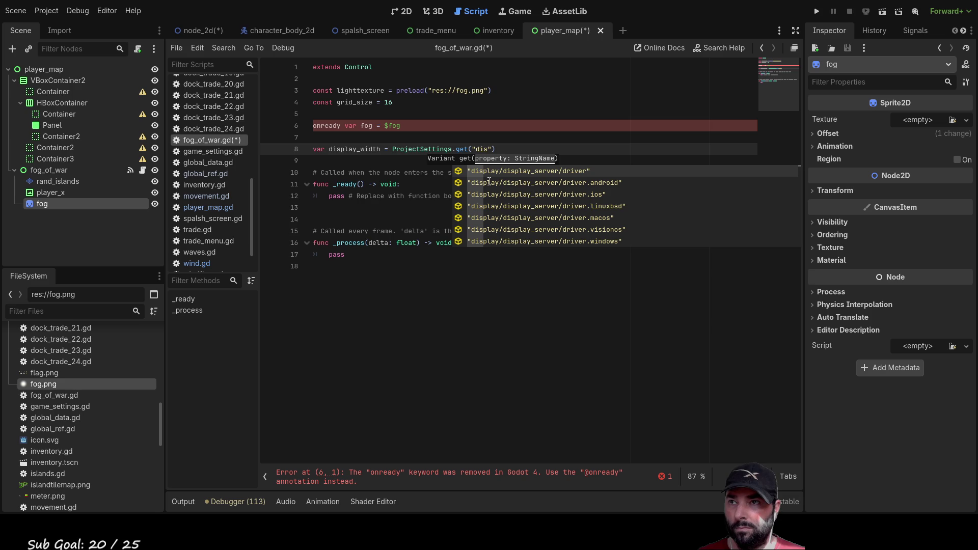
pyautogui.write('play/')
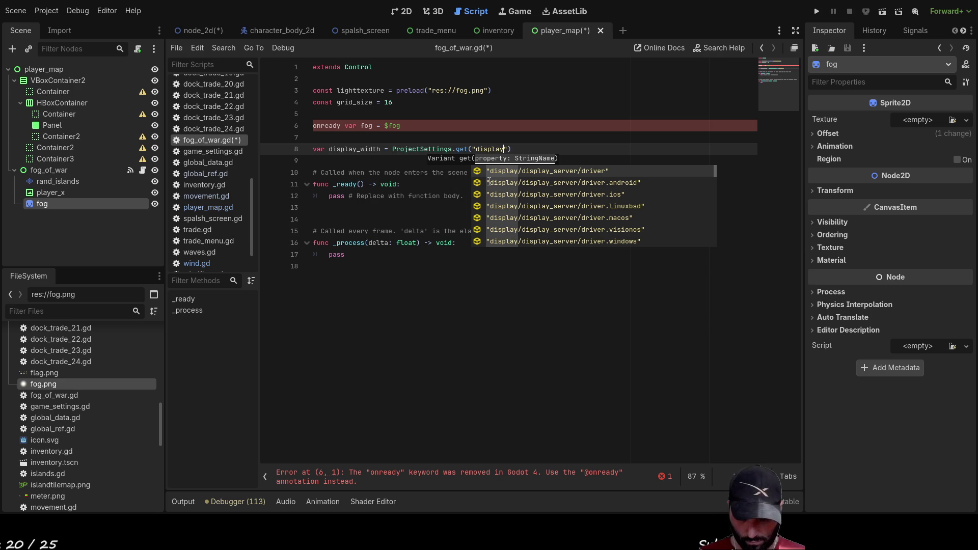
pyautogui.write('wind')
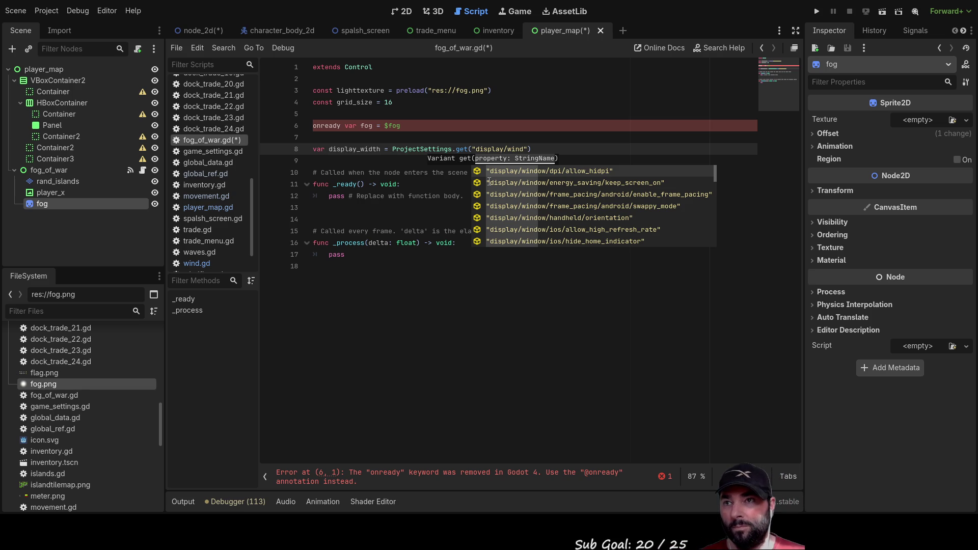
pyautogui.scroll(-10, 489, 181)
pyautogui.scroll(-3, 488, 181)
pyautogui.scroll(-3, 488, 181)
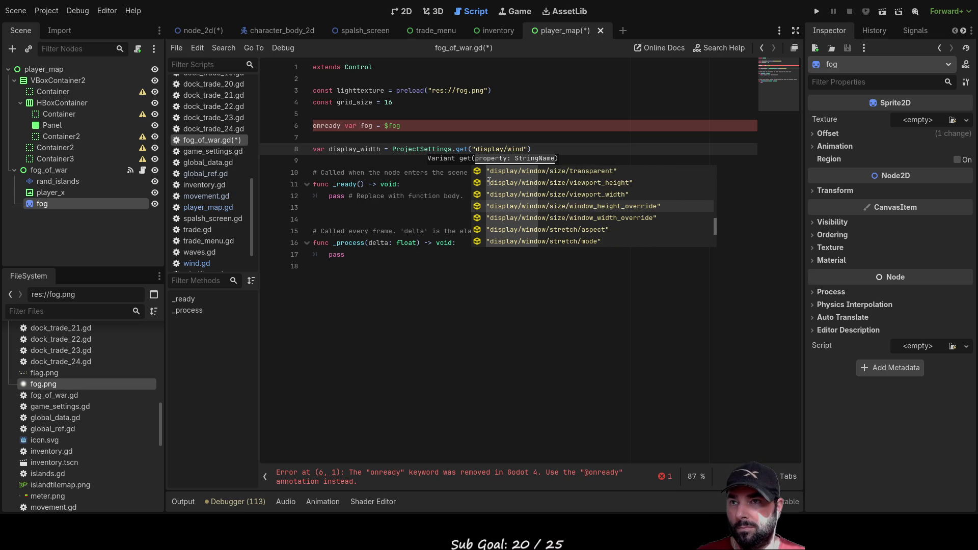
pyautogui.click(489, 182)
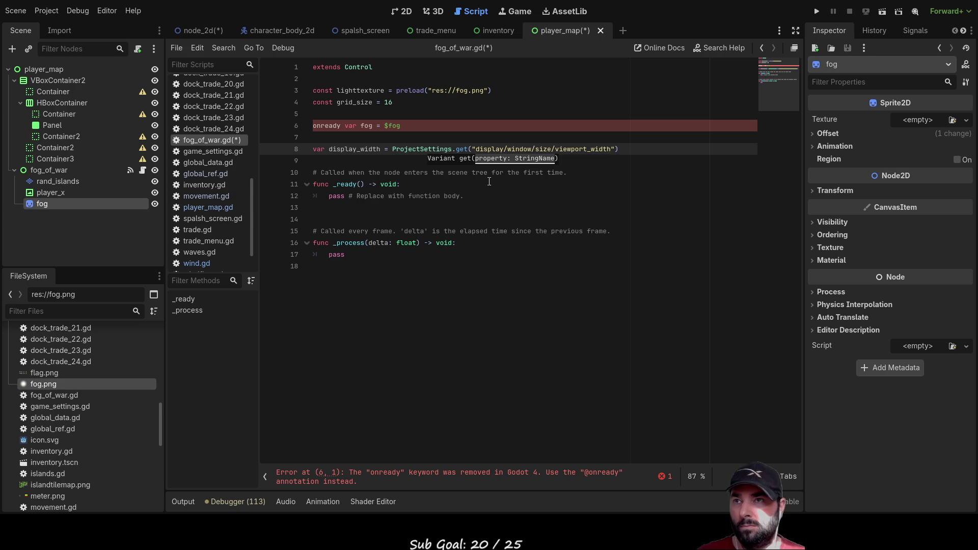
pyautogui.moveTo(621, 149); pyautogui.dragTo(302, 150)
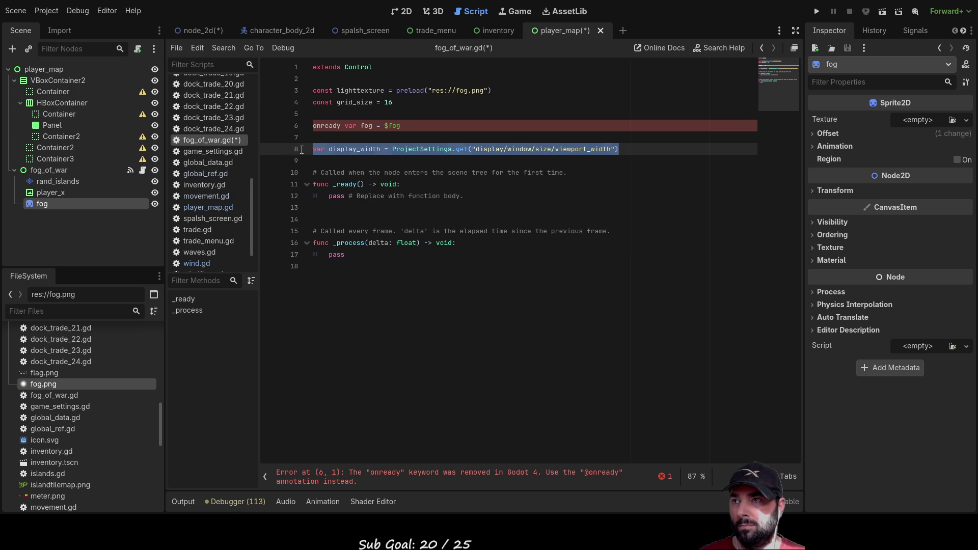
# - Duplicate the display_width line as a display_height variable reading viewport_height on line 9
pyautogui.hotkey('ctrl', 'c')
pyautogui.click(348, 163)
pyautogui.hotkey('ctrl', 'v')
pyautogui.press('Return')
pyautogui.press('Up')
pyautogui.press('Up')
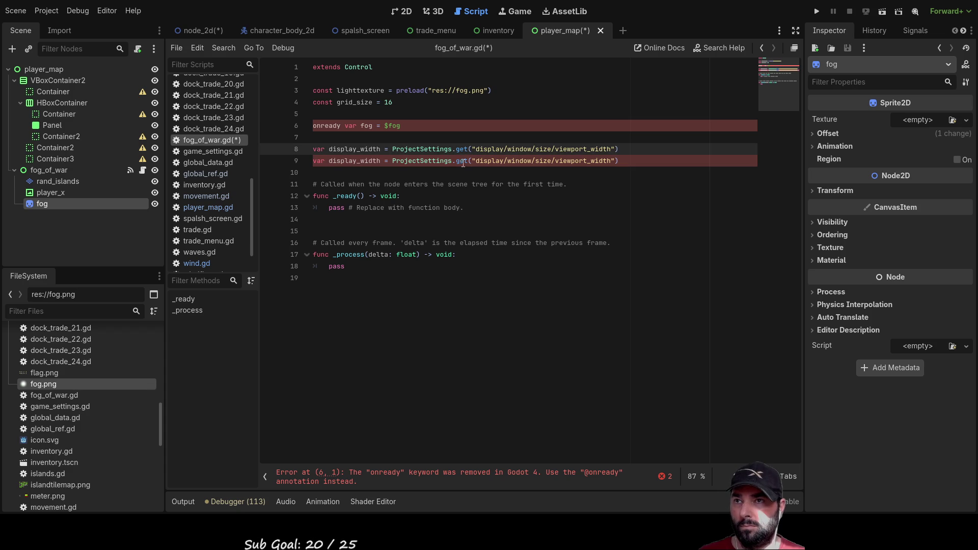
pyautogui.doubleClick(584, 161)
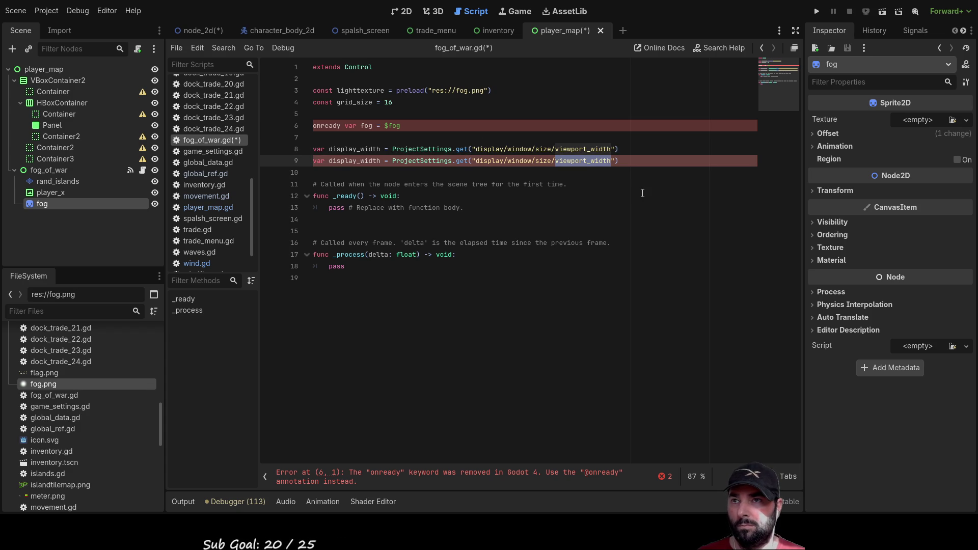
pyautogui.press('BackSpace')
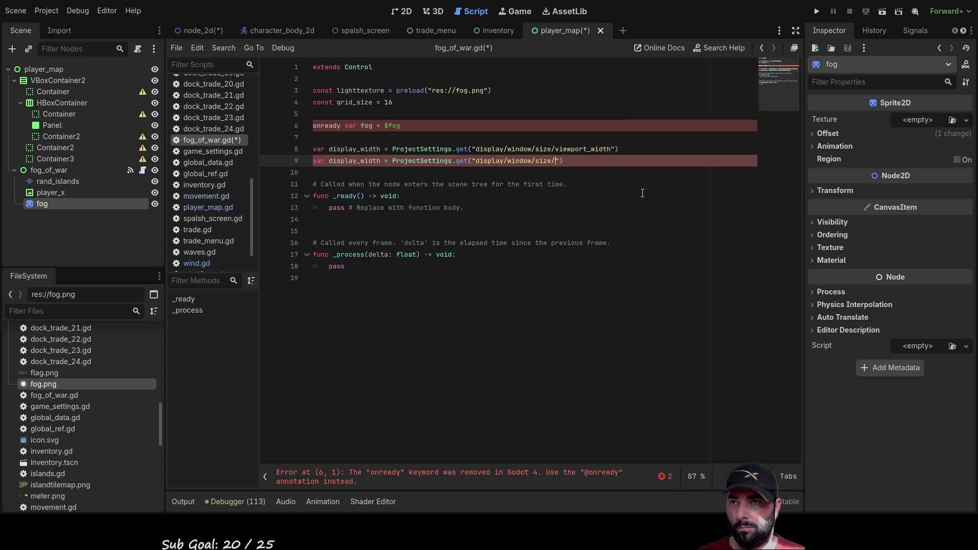
pyautogui.write('v')
pyautogui.press('Down')
pyautogui.press('Up')
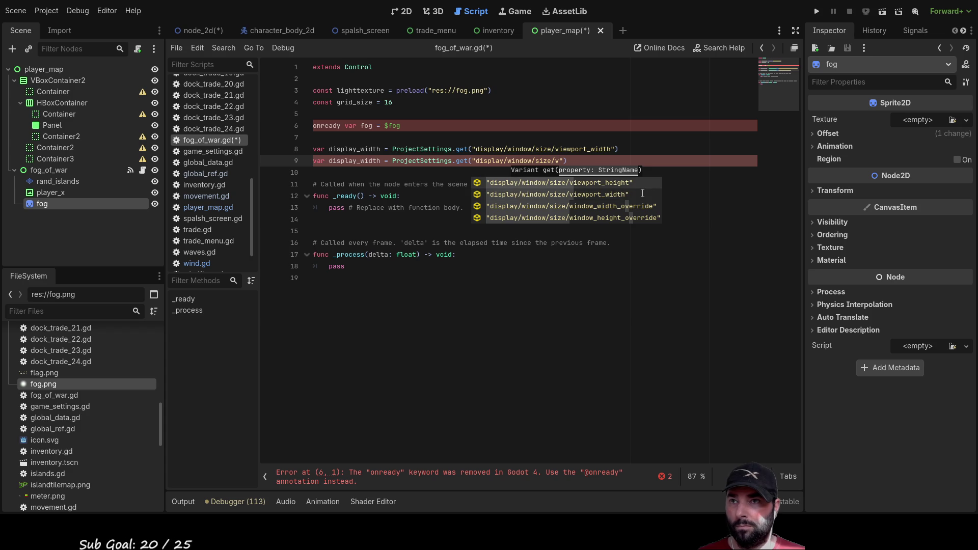
pyautogui.press('Return')
pyautogui.click(380, 161)
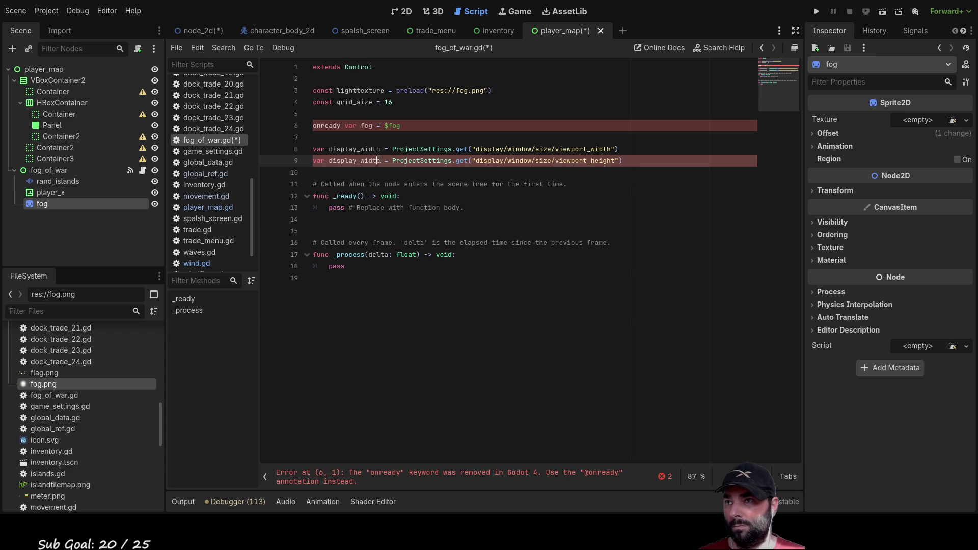
pyautogui.press('BackSpace')
pyautogui.press('BackSpace')
pyautogui.press('BackSpace')
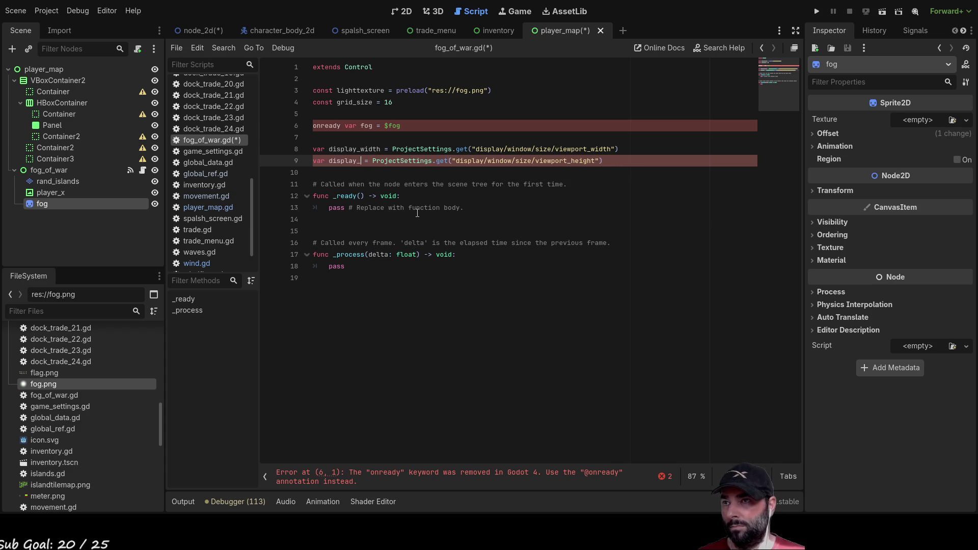
pyautogui.write('hieght')
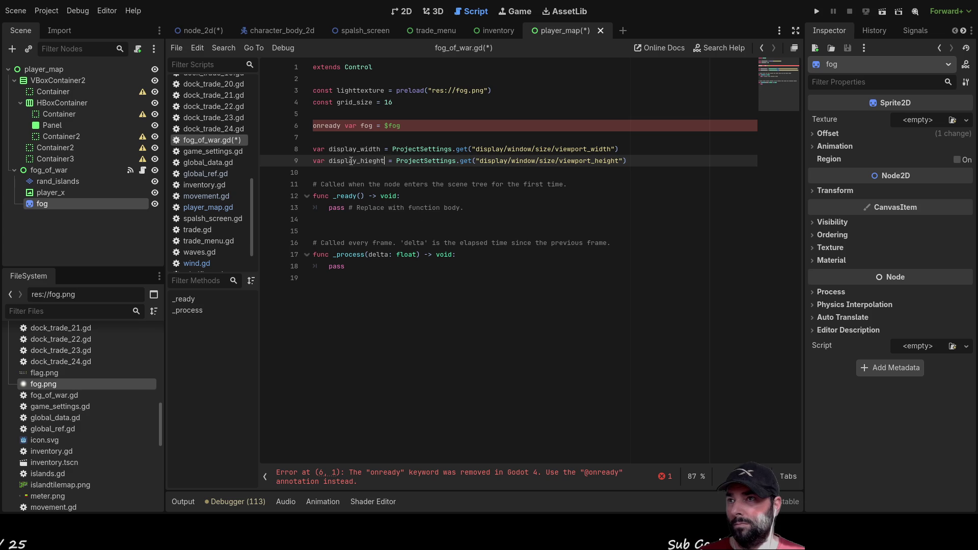
pyautogui.click(325, 125)
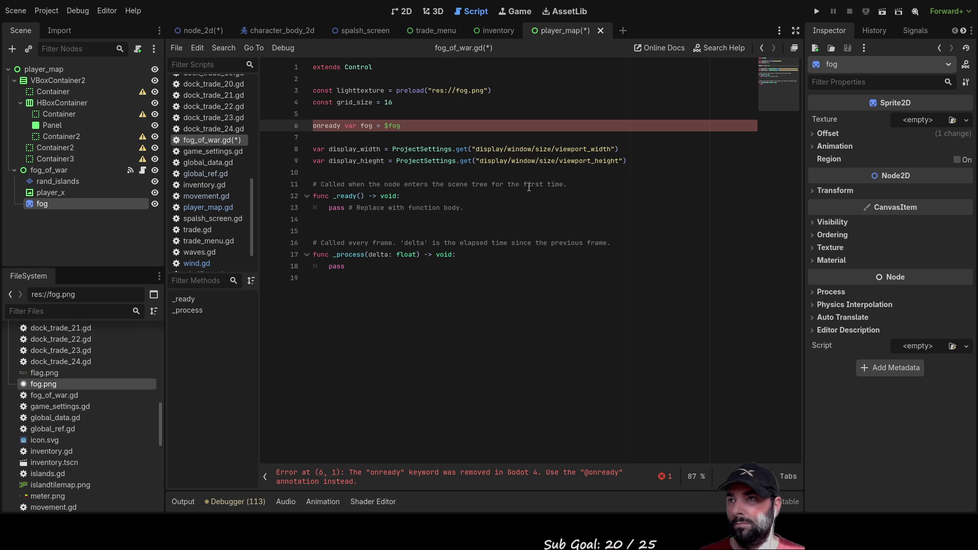
pyautogui.press('Down')
pyautogui.press('Up')
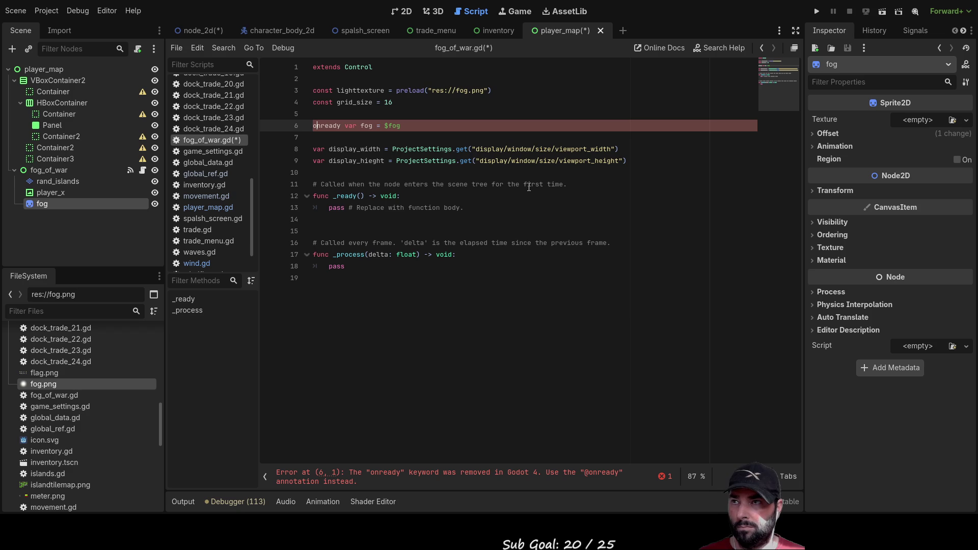
pyautogui.write('@')
pyautogui.press('Down')
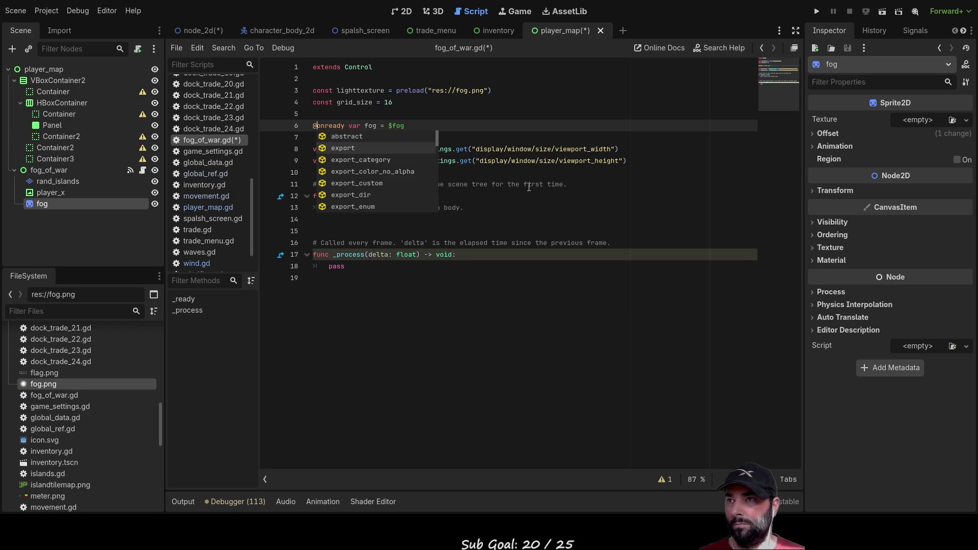
pyautogui.click(638, 196)
pyautogui.press('Up')
pyautogui.press('Up')
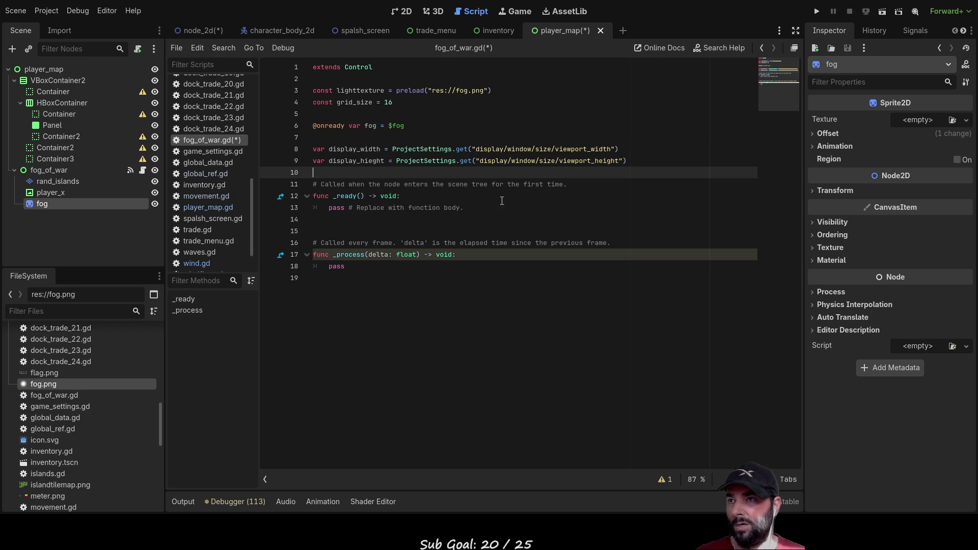
pyautogui.press('Return')
pyautogui.press('Return')
pyautogui.press('Return')
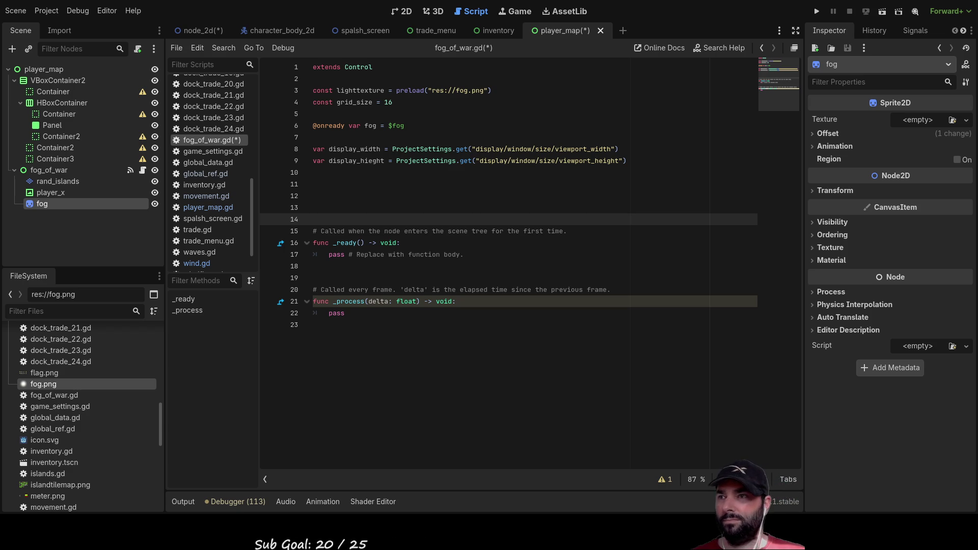
pyautogui.click(343, 184)
# - Declare fogImage as Image.new() on line 11
pyautogui.write('var ')
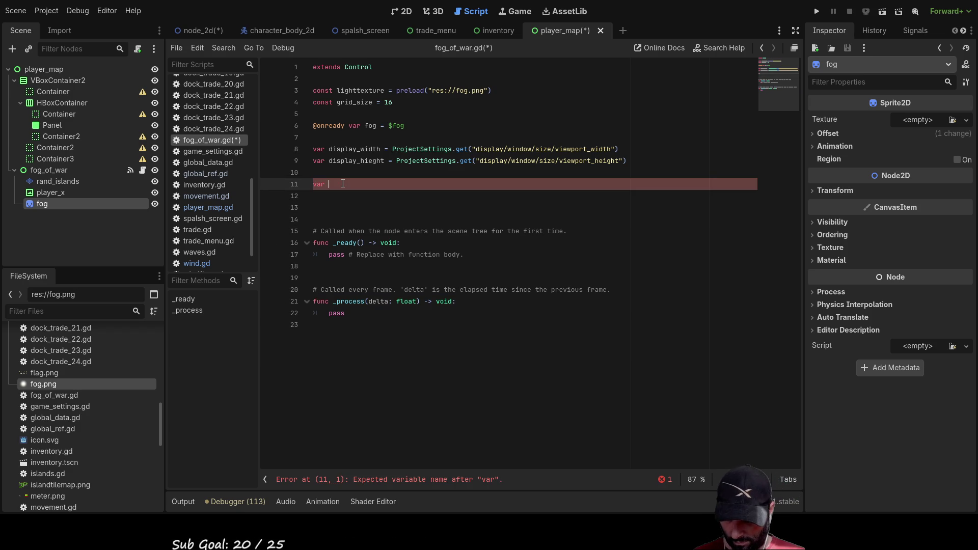
pyautogui.write('fogImage = ')
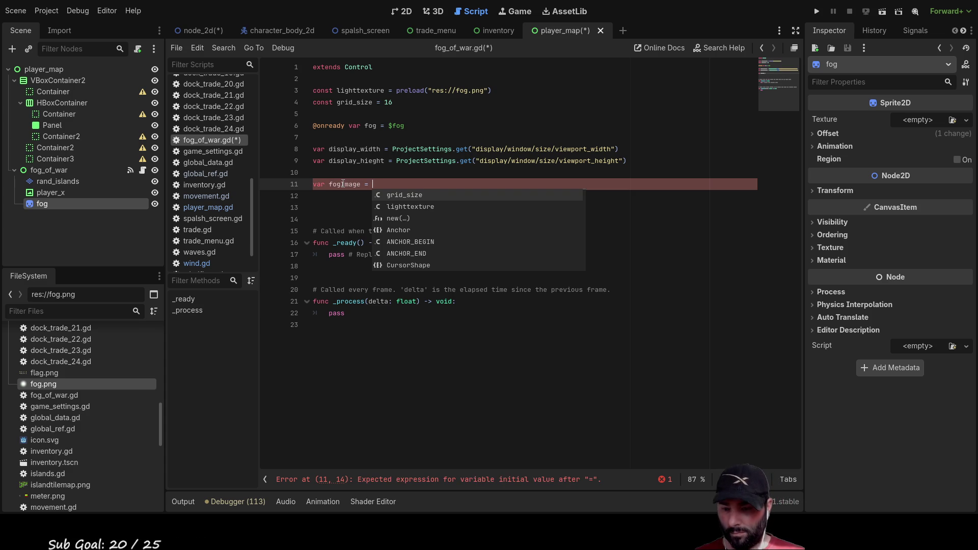
pyautogui.write('Ima')
pyautogui.press('Return')
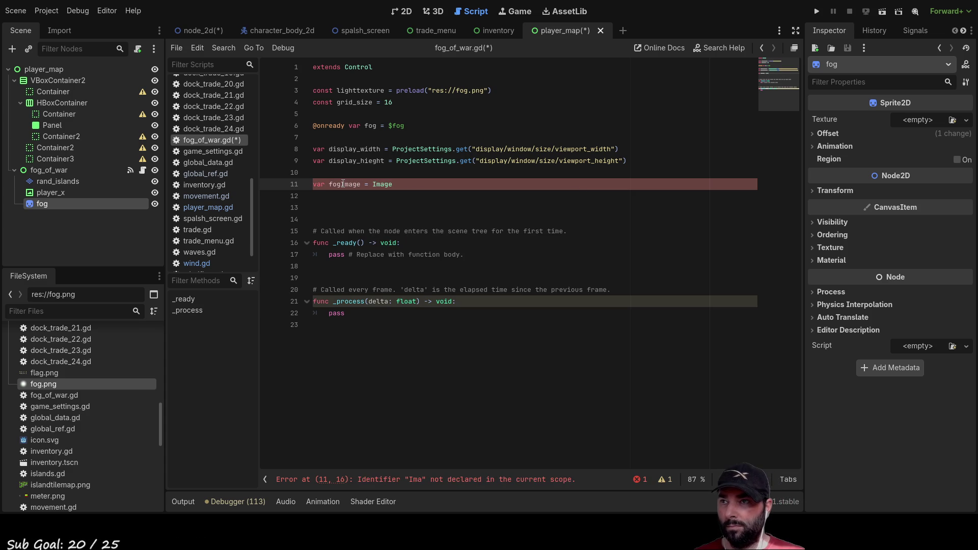
pyautogui.write('new(')
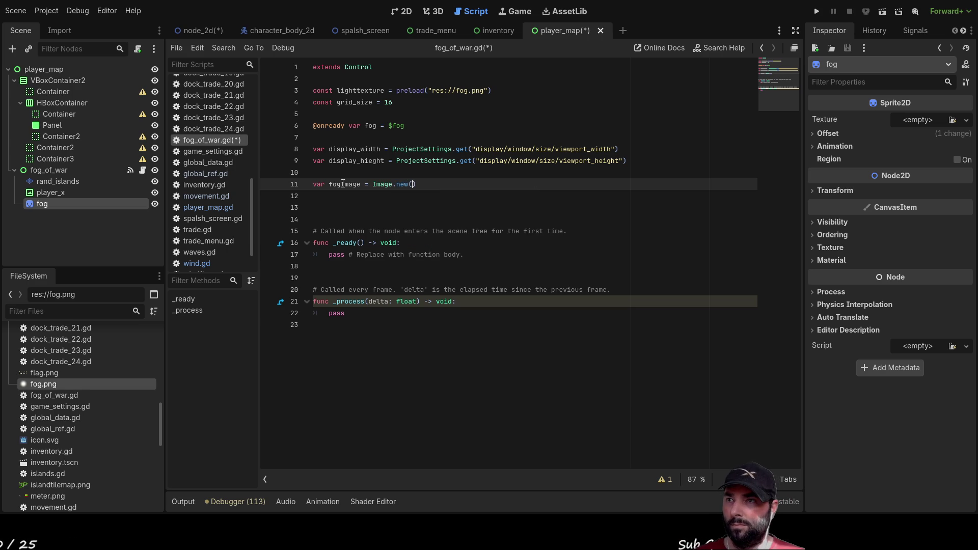
pyautogui.press('Down')
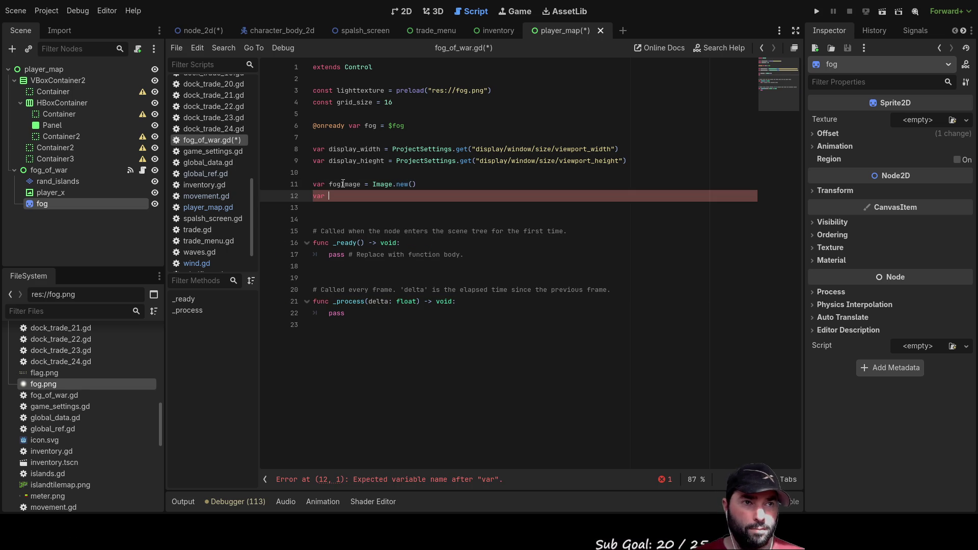
# - On line 12 assign fogtexture and correct the typed class name toward ImageTexture
pyautogui.write('fogte')
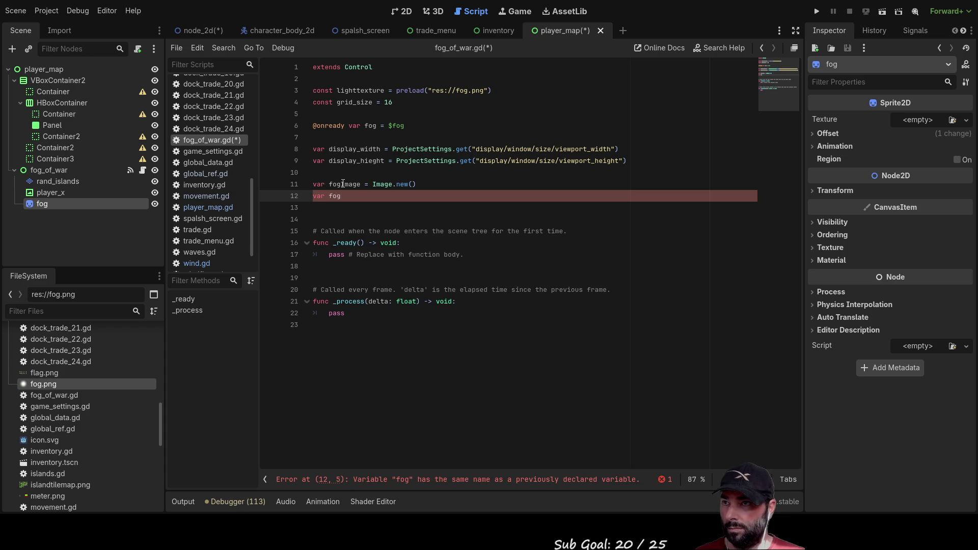
pyautogui.write('xture = ')
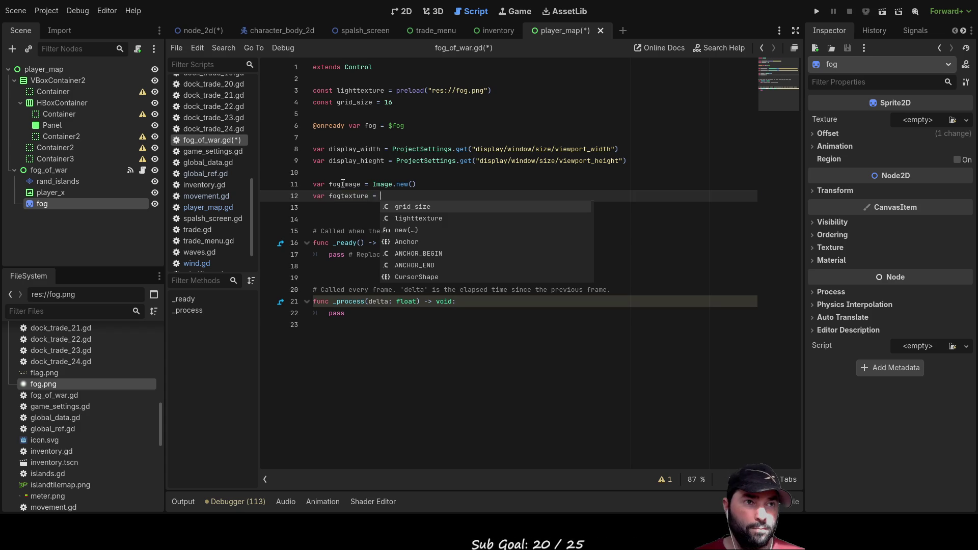
pyautogui.write('imga')
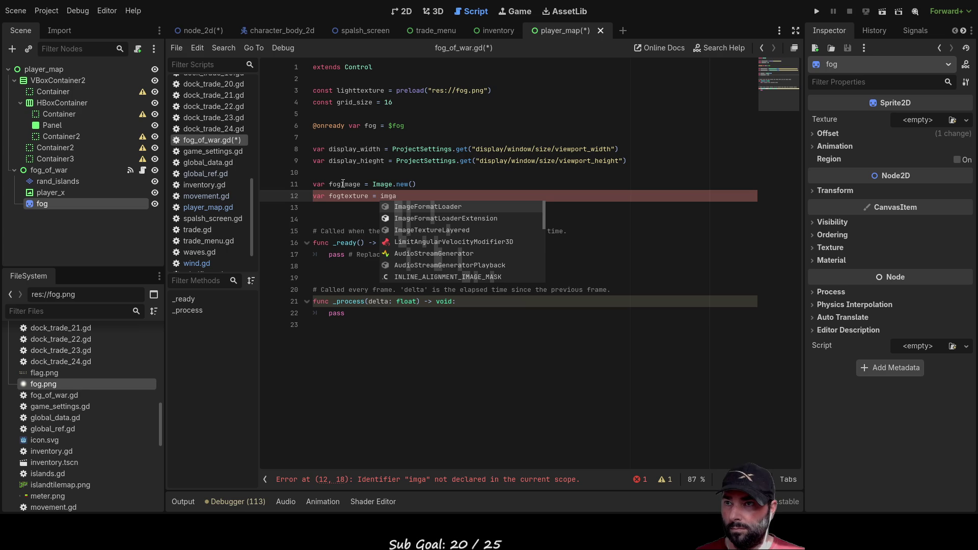
pyautogui.press('Down')
pyautogui.press('Down')
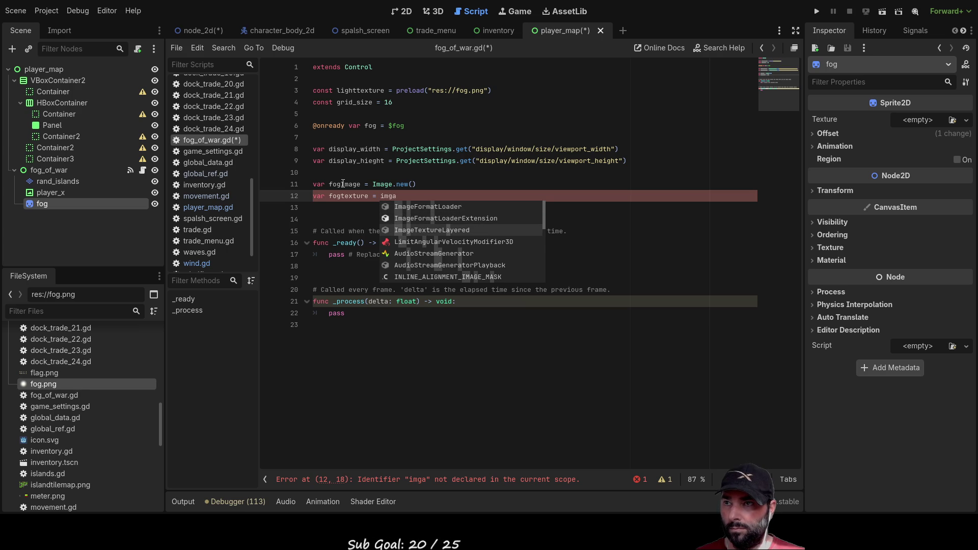
pyautogui.press('Down')
pyautogui.press('Up')
pyautogui.press('Up')
pyautogui.press('Down')
pyautogui.press('Down')
pyautogui.press('Down')
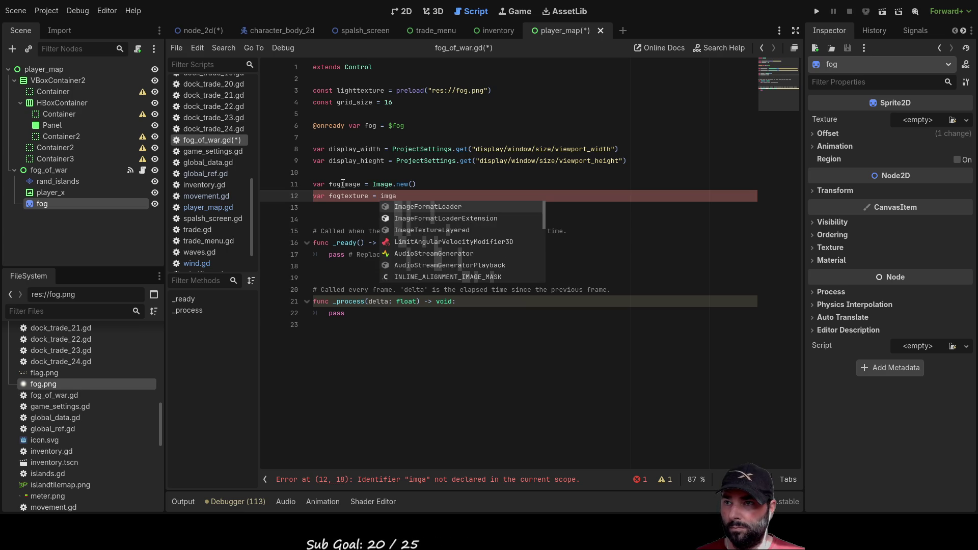
pyautogui.press('Up')
pyautogui.press('Up')
pyautogui.press('Up')
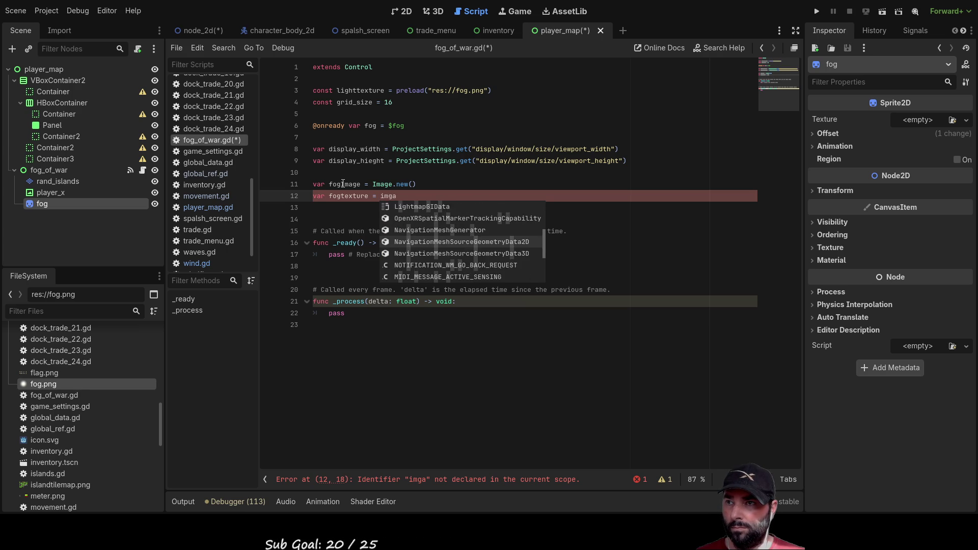
pyautogui.press('Up')
pyautogui.press('Up')
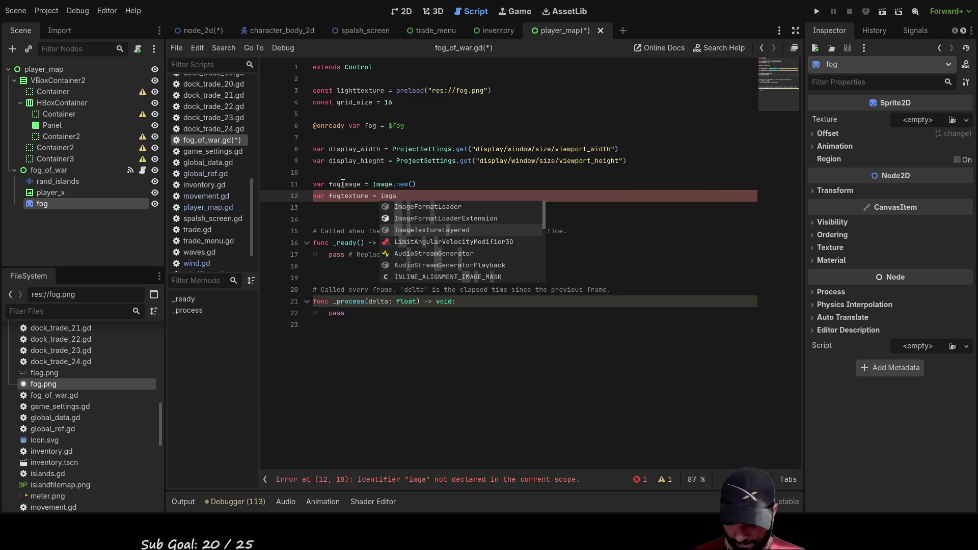
pyautogui.press('BackSpace')
pyautogui.press('BackSpace')
pyautogui.write('agetext')
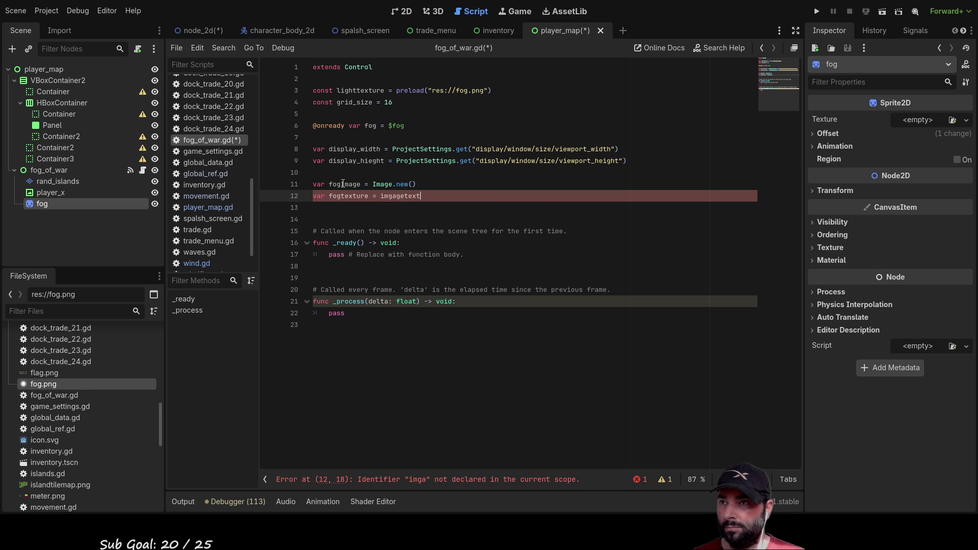
pyautogui.press('Left')
pyautogui.press('Left')
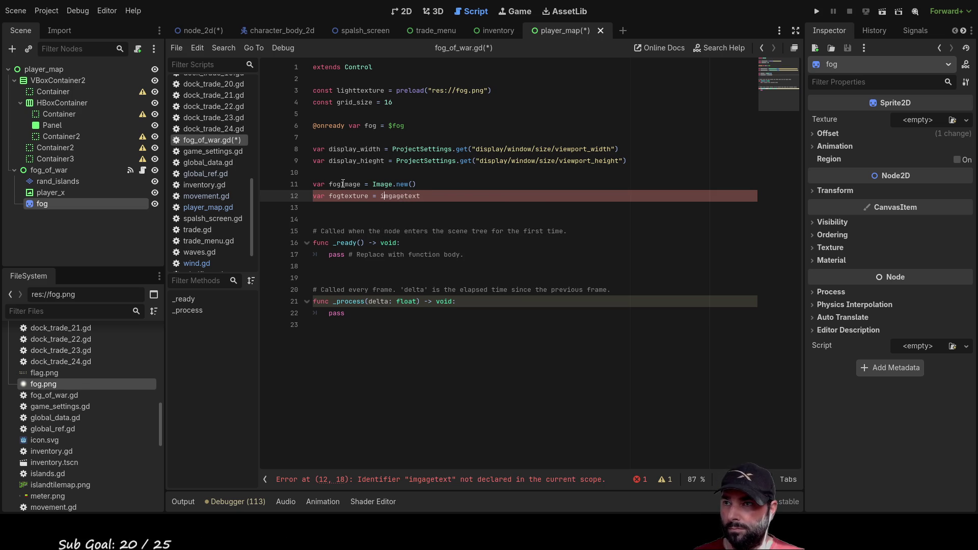
pyautogui.press('BackSpace')
pyautogui.write('I')
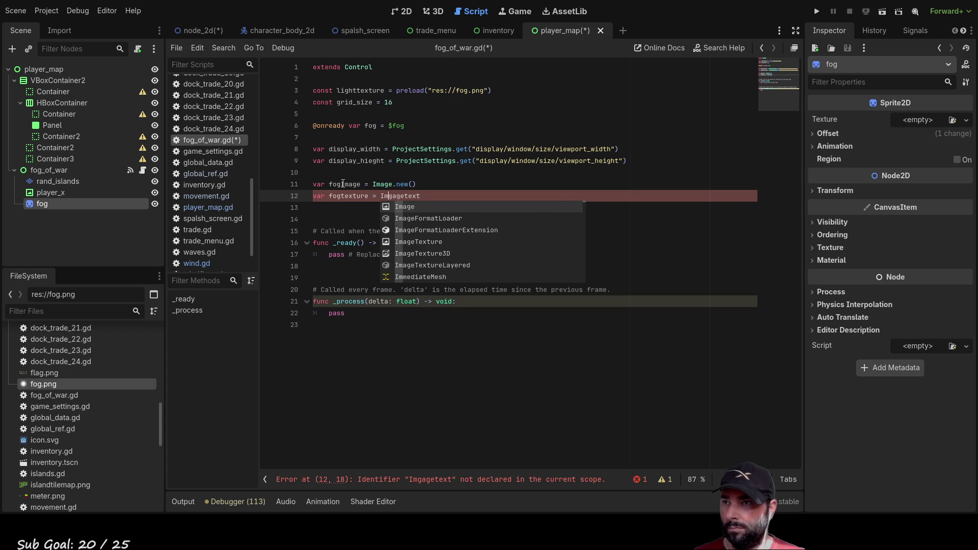
pyautogui.press('Right')
pyautogui.press('Right')
pyautogui.press('Right')
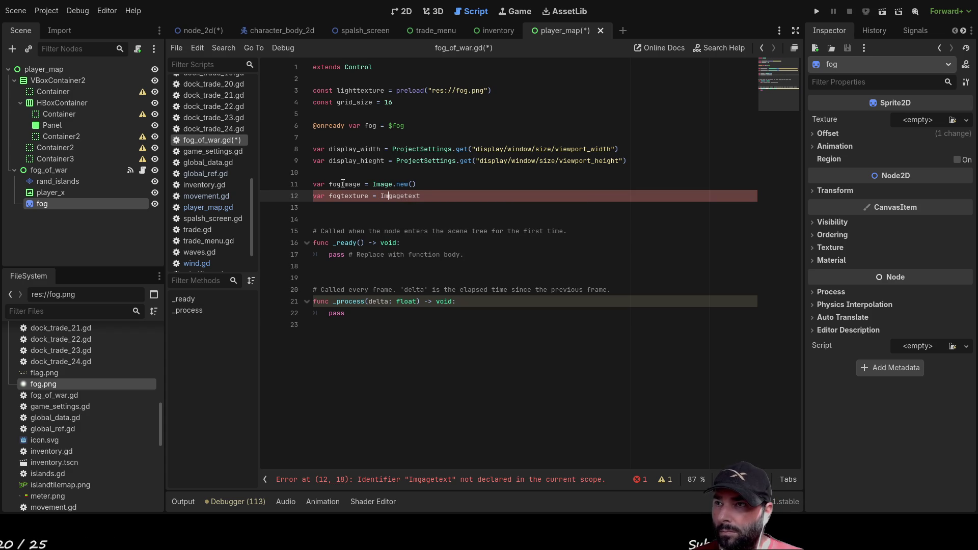
pyautogui.press('Right')
pyautogui.press('Right')
pyautogui.write('a')
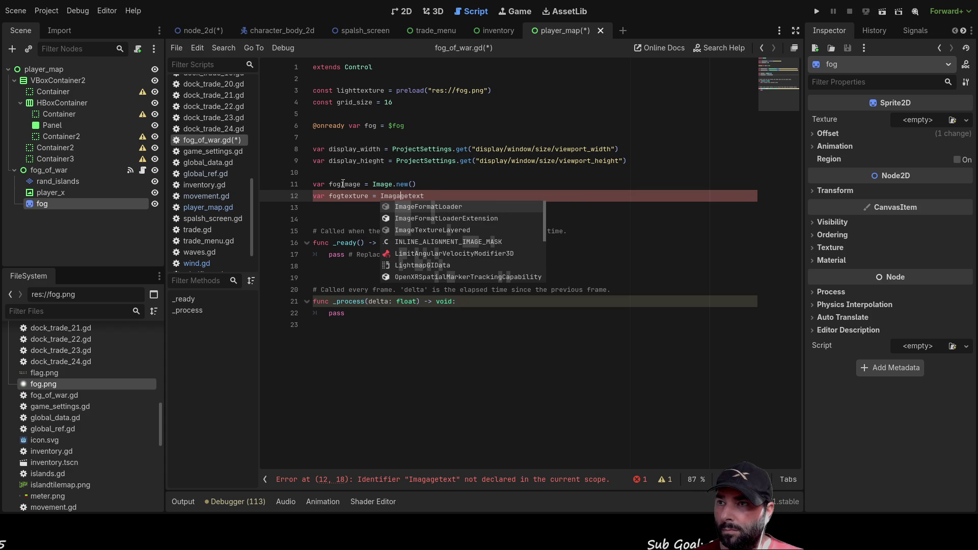
pyautogui.press('BackSpace')
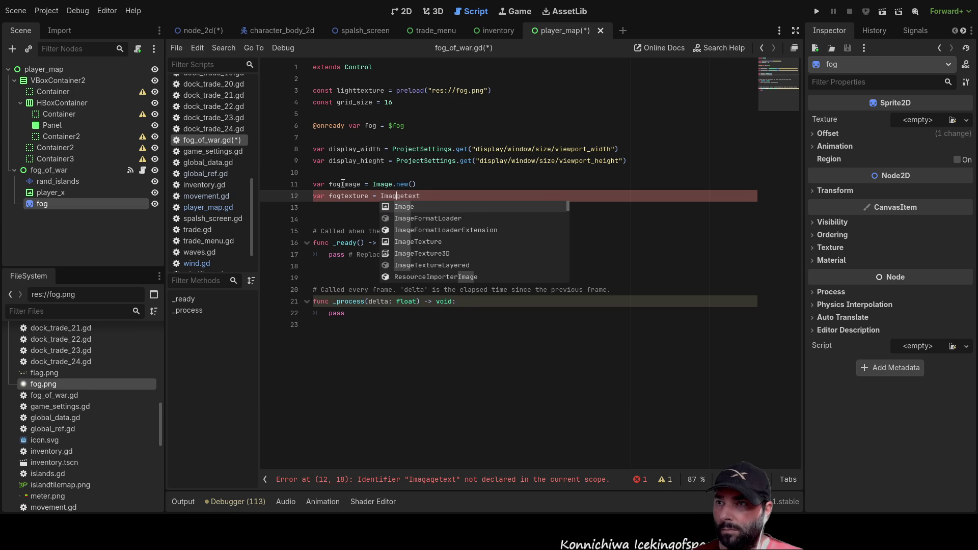
# - Complete fogtexture as ImageTexture.new() and move to the new line 13
pyautogui.press('Down')
pyautogui.press('Down')
pyautogui.press('Down')
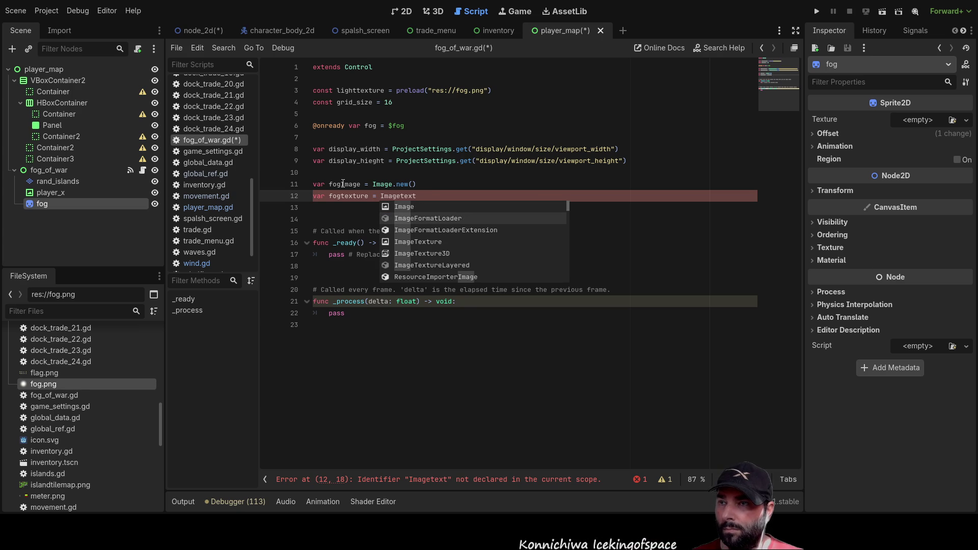
pyautogui.press('Return')
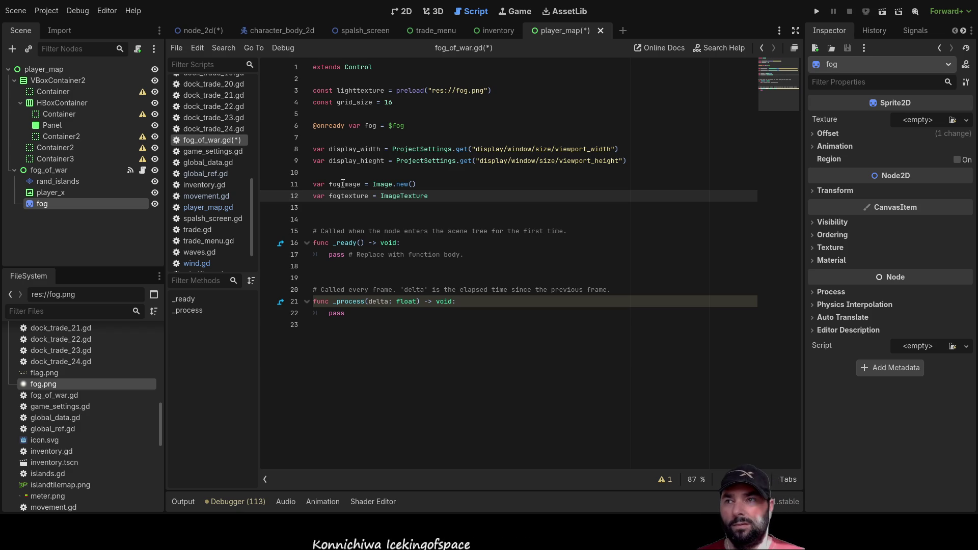
pyautogui.write('ne')
pyautogui.press('Return')
pyautogui.press('Down')
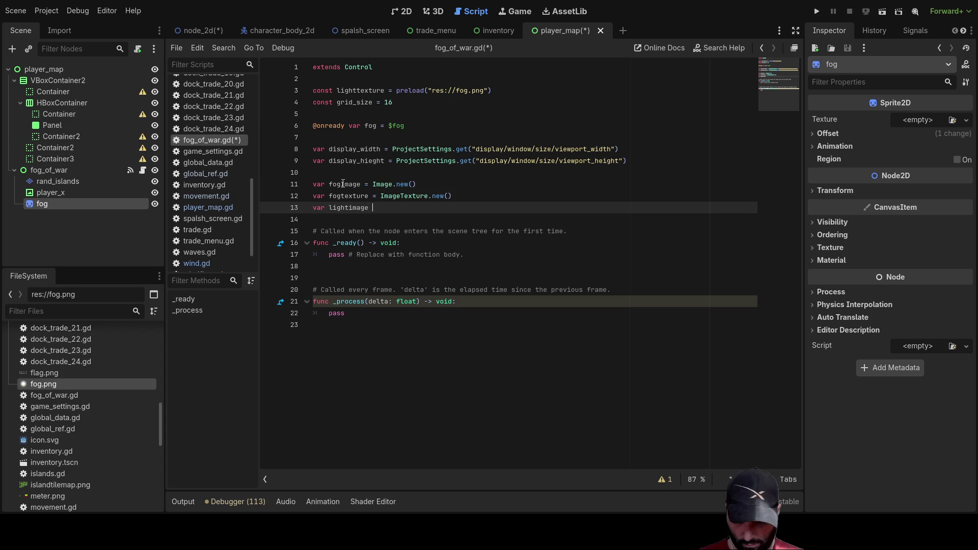
# - Set lightimage on line 13 to lighttexture.get_data()
pyautogui.write('lig')
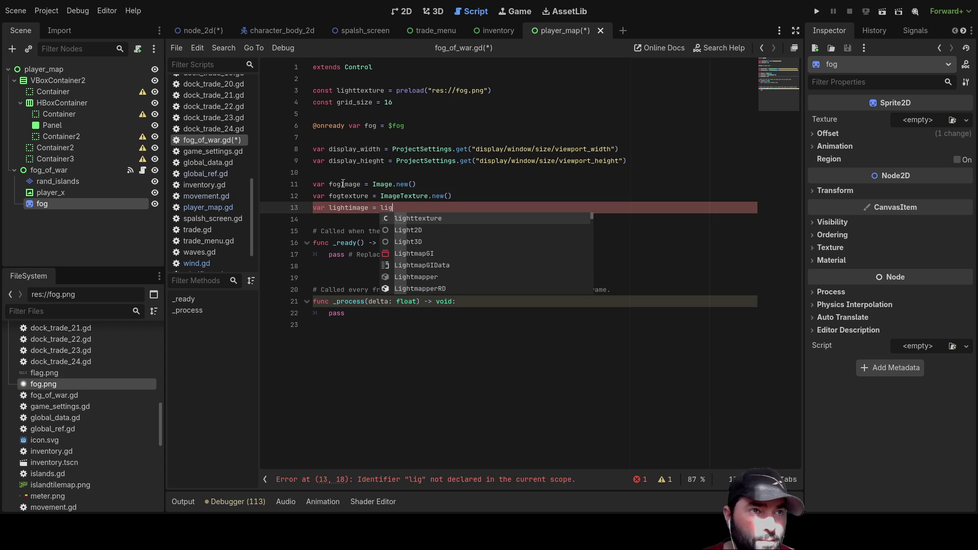
pyautogui.press('Return')
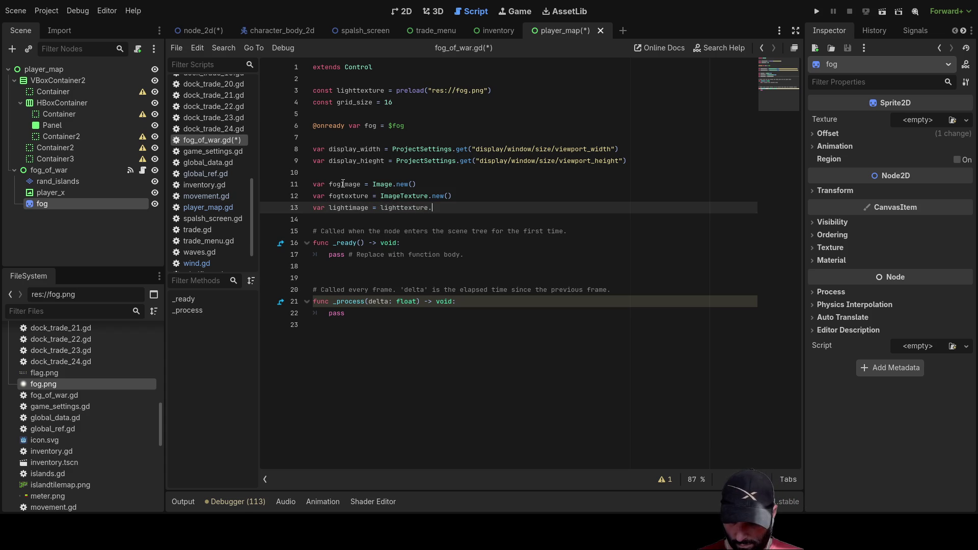
pyautogui.write('.get')
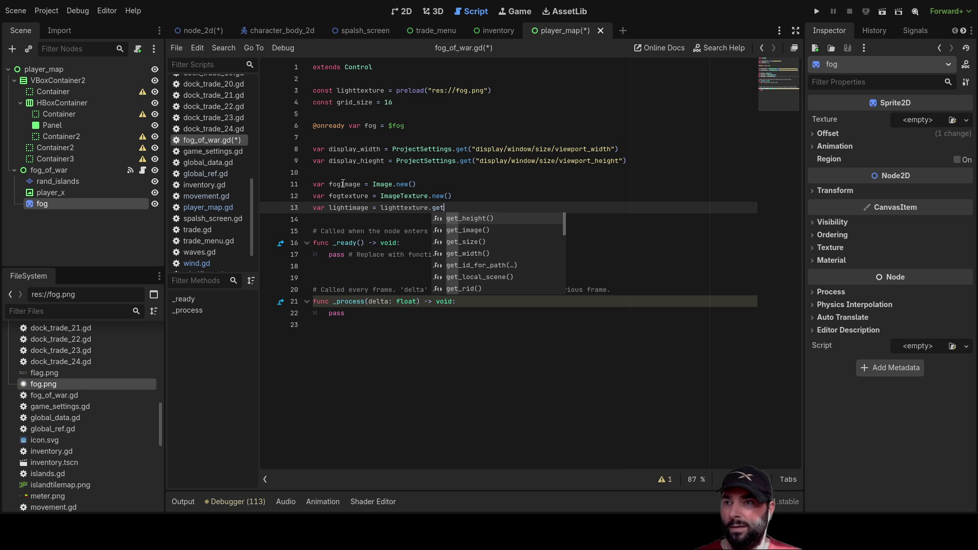
pyautogui.press('Down')
pyautogui.press('Down')
pyautogui.press('Down')
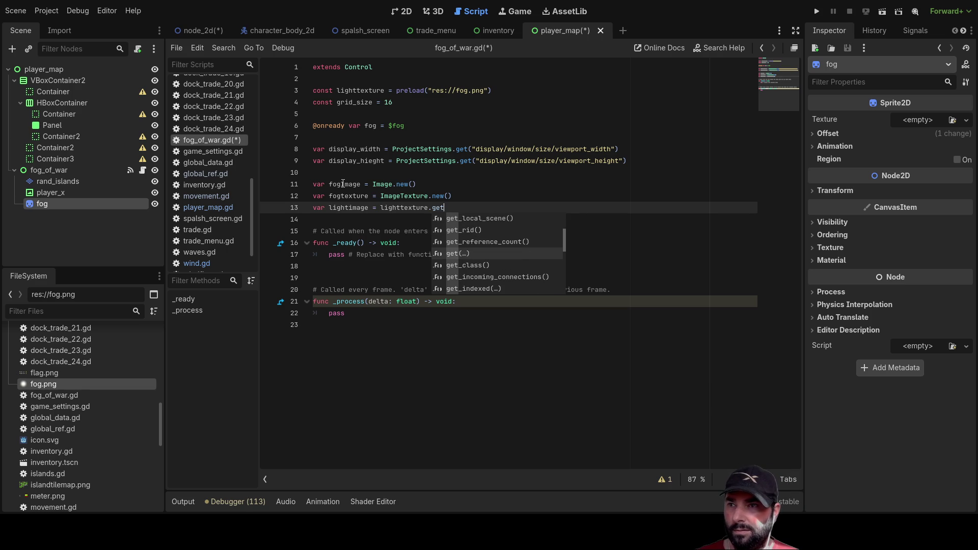
pyautogui.press('Down')
pyautogui.press('Down')
pyautogui.press('Down')
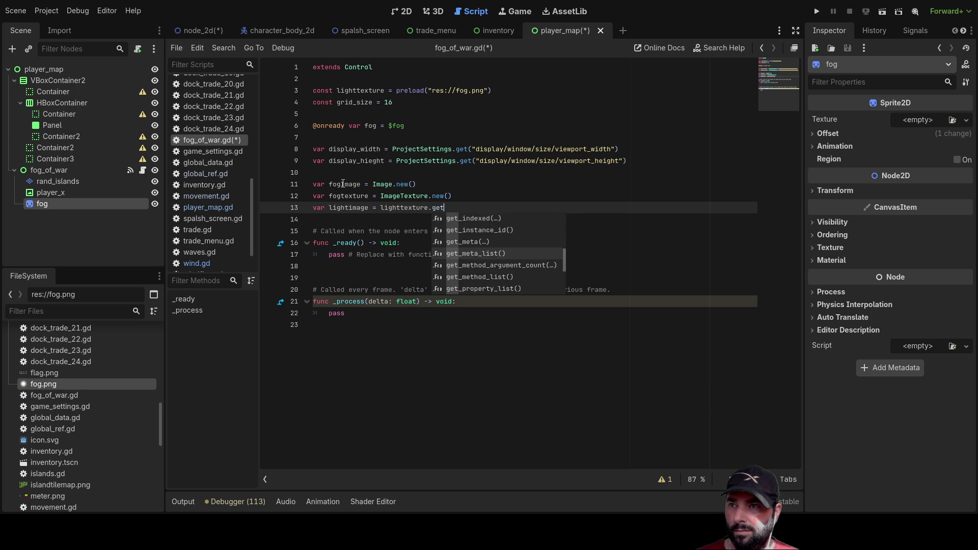
pyautogui.press('Down')
pyautogui.press('Down')
pyautogui.press('Down')
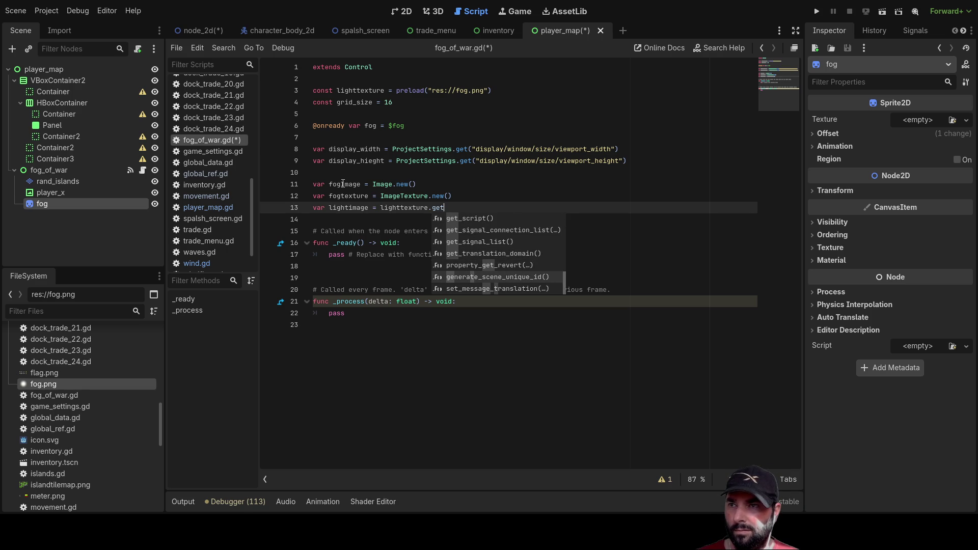
pyautogui.write('-')
pyautogui.press('BackSpace')
pyautogui.press('BackSpace')
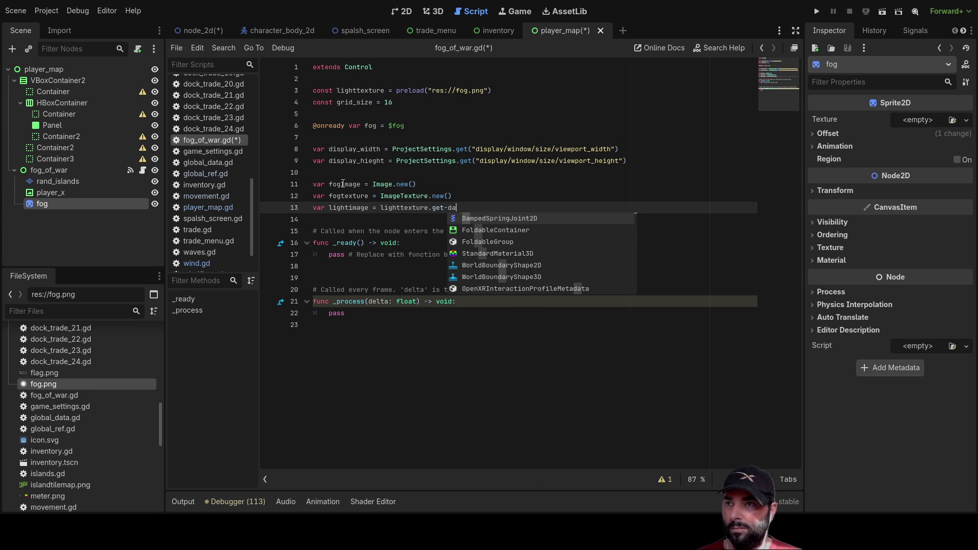
pyautogui.write('da')
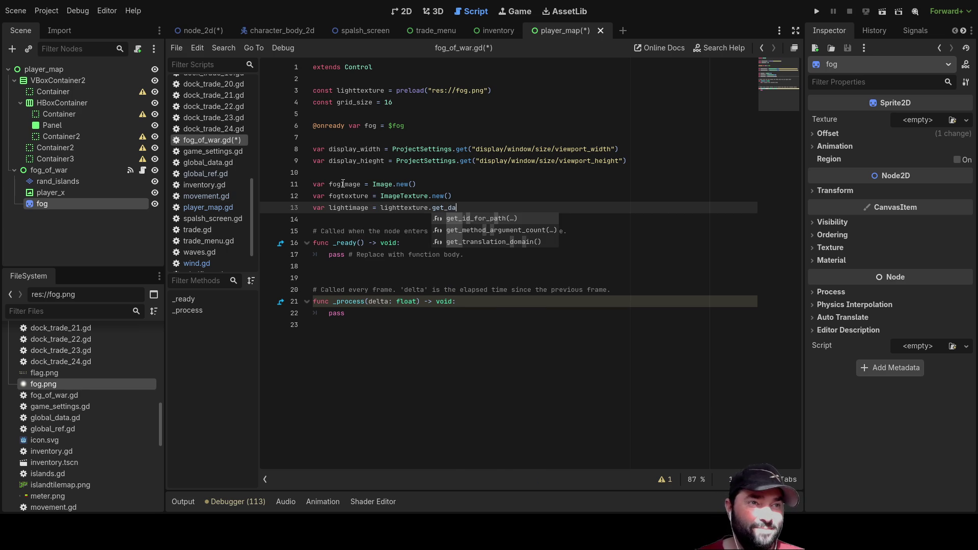
pyautogui.write('ta')
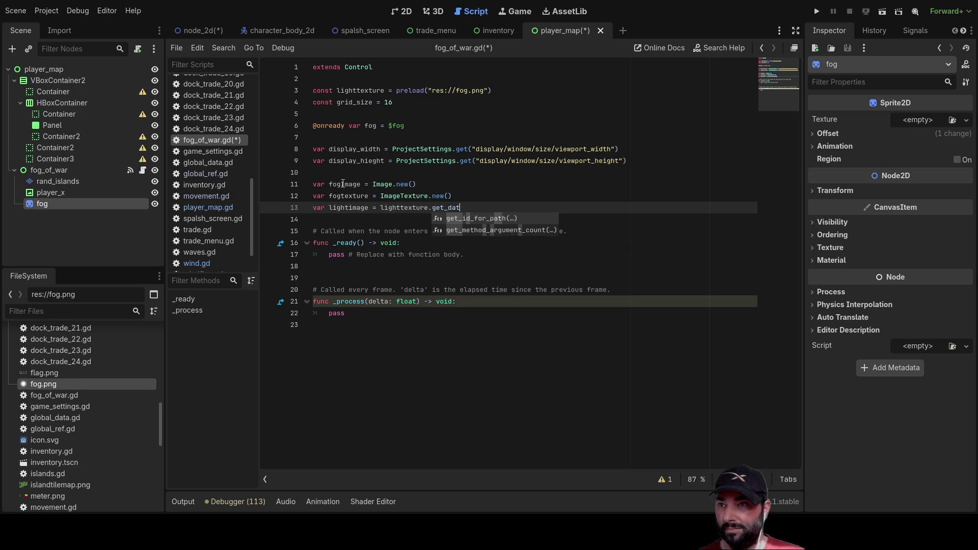
pyautogui.write('()')
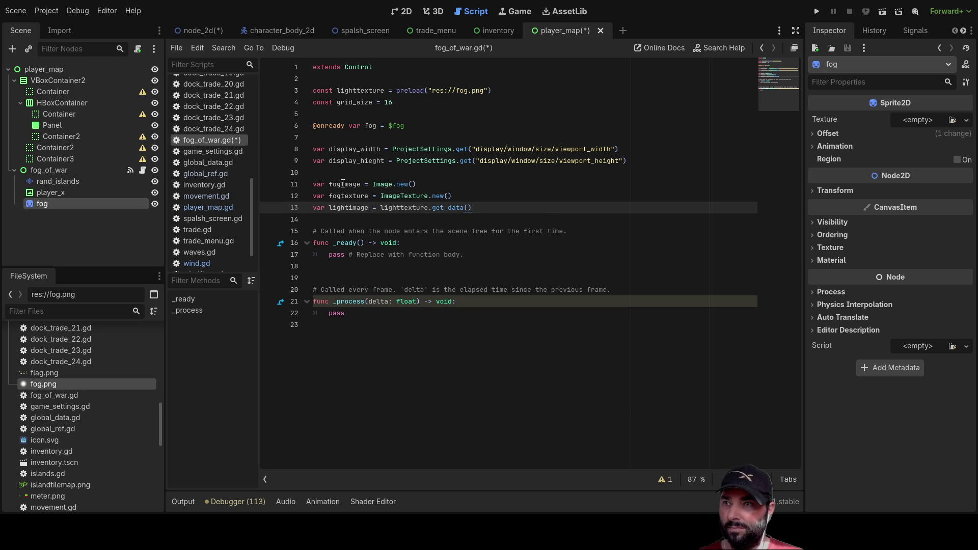
# - Start a light_offset declaration on line 14 with 'var light_offset = ve'
pyautogui.press('Down')
pyautogui.press('Up')
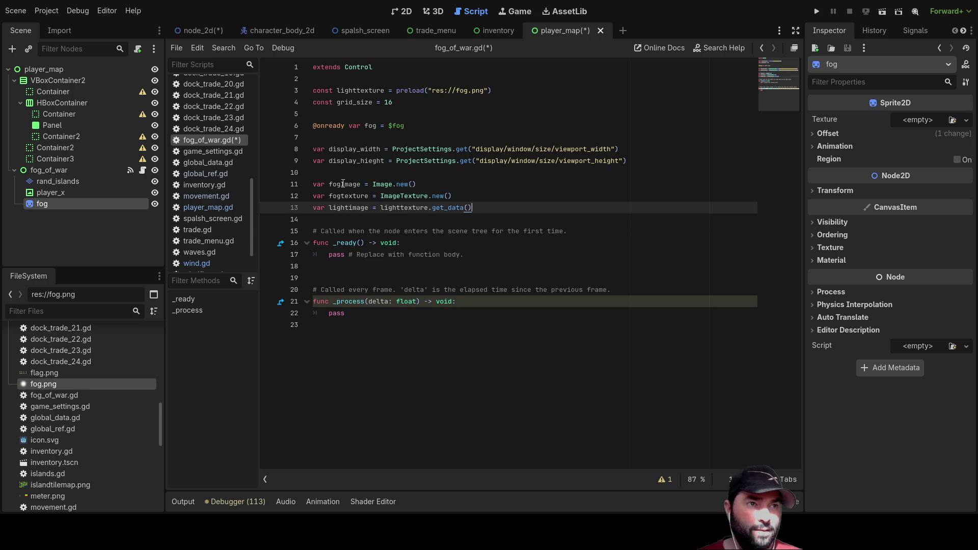
pyautogui.press('Down')
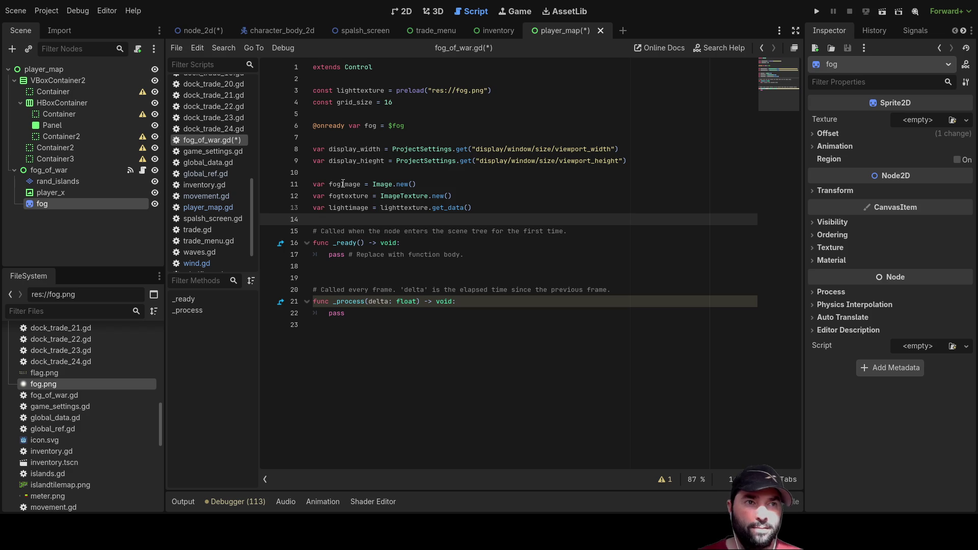
pyautogui.write('var l')
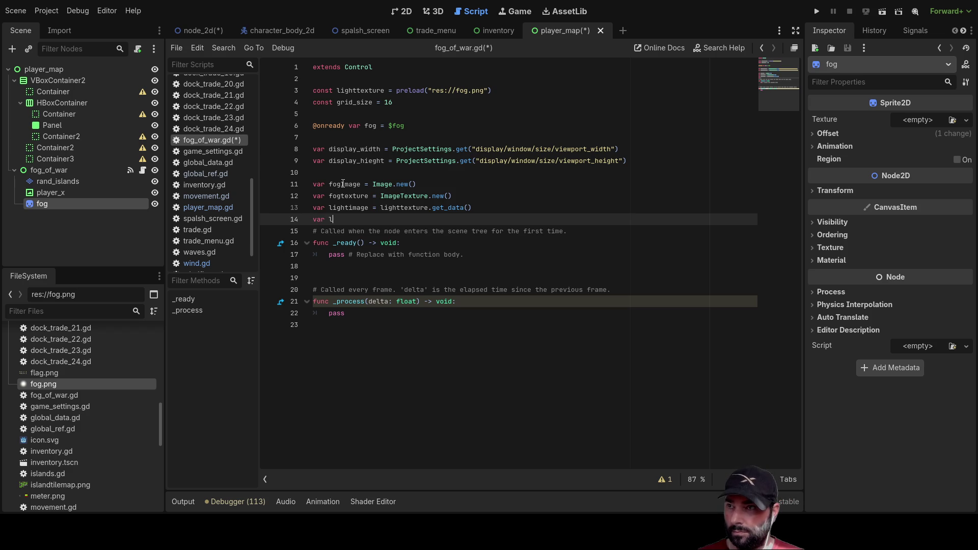
pyautogui.write('ight')
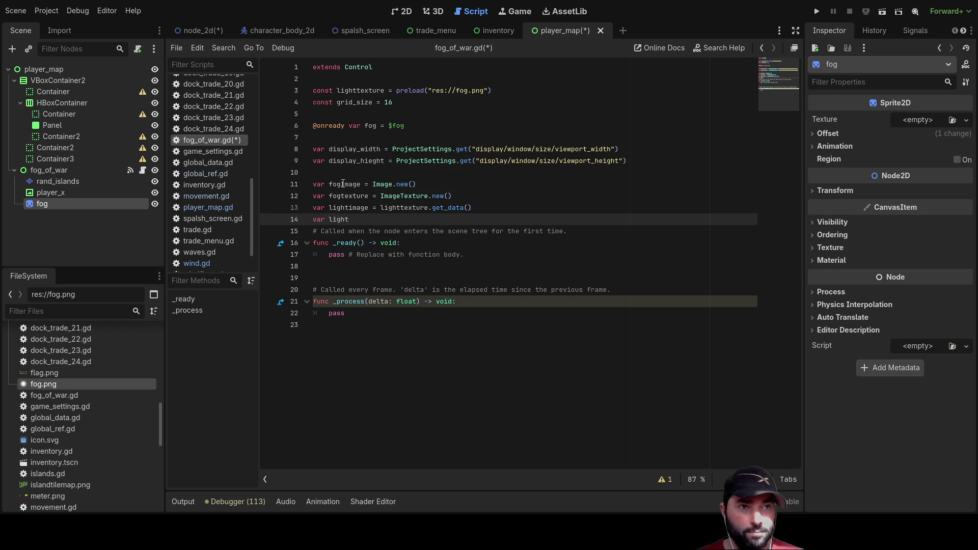
pyautogui.write('_offset = ')
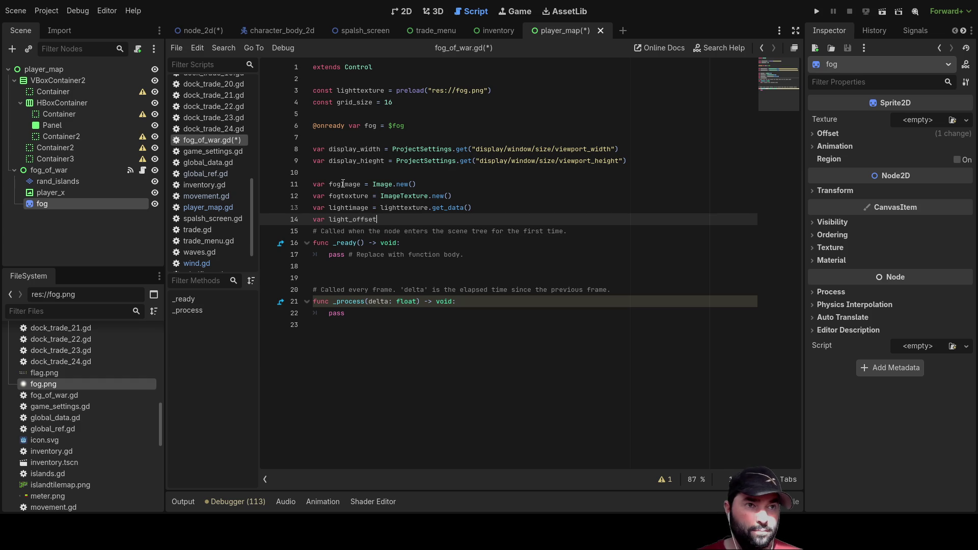
pyautogui.write('ve')
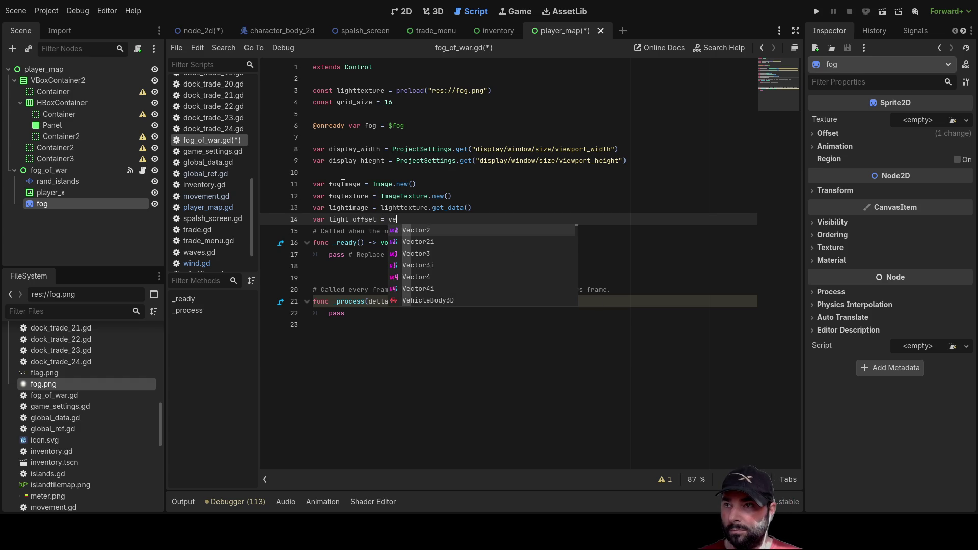
# - Finish light_offset as Vector2(lighttexture.get_width()/2, lighttexture.get_height()/2) with blank lines below
pyautogui.press('Return')
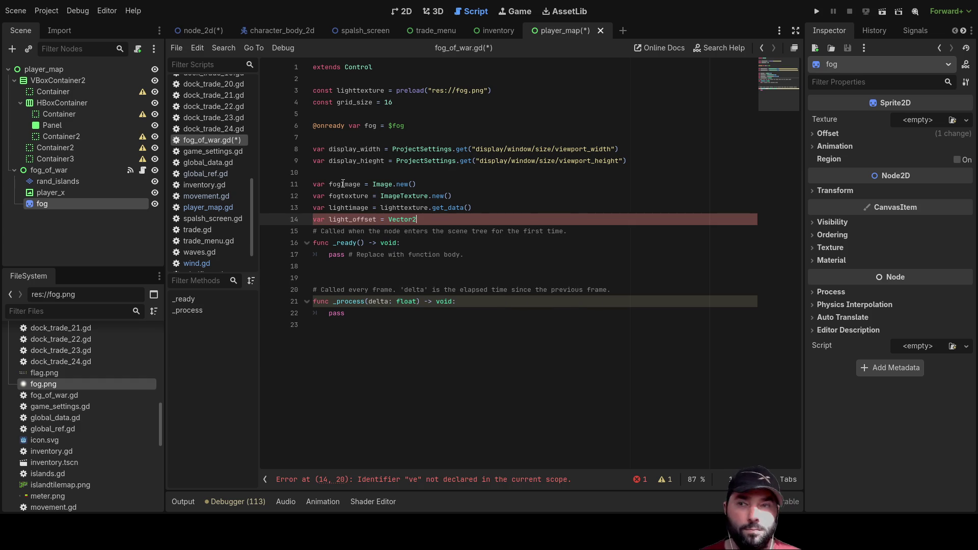
pyautogui.write('(lighttexture.get')
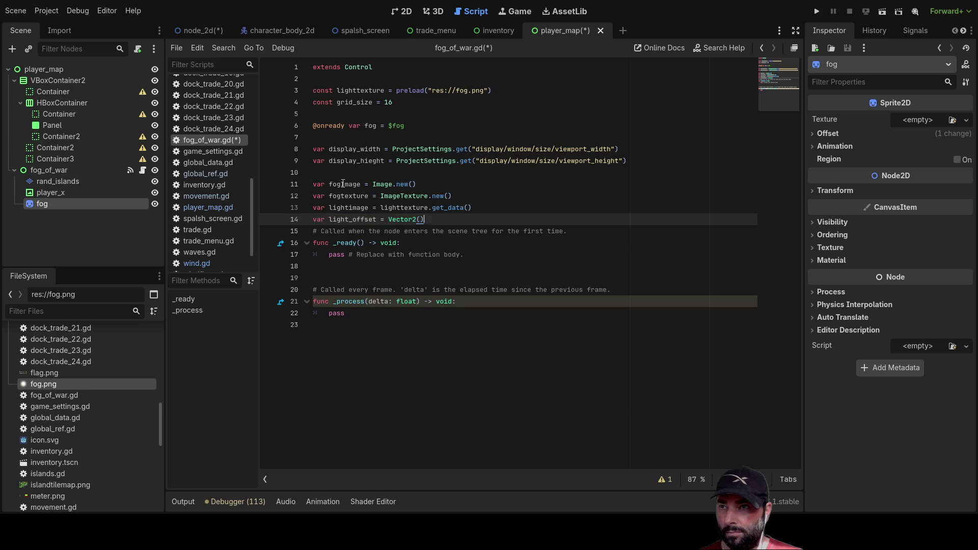
pyautogui.press('Return')
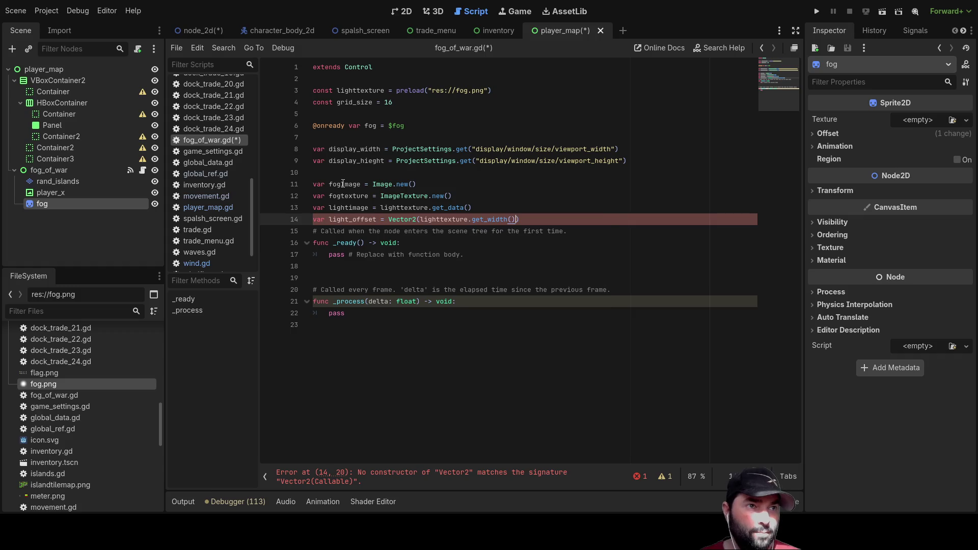
pyautogui.write('/2')
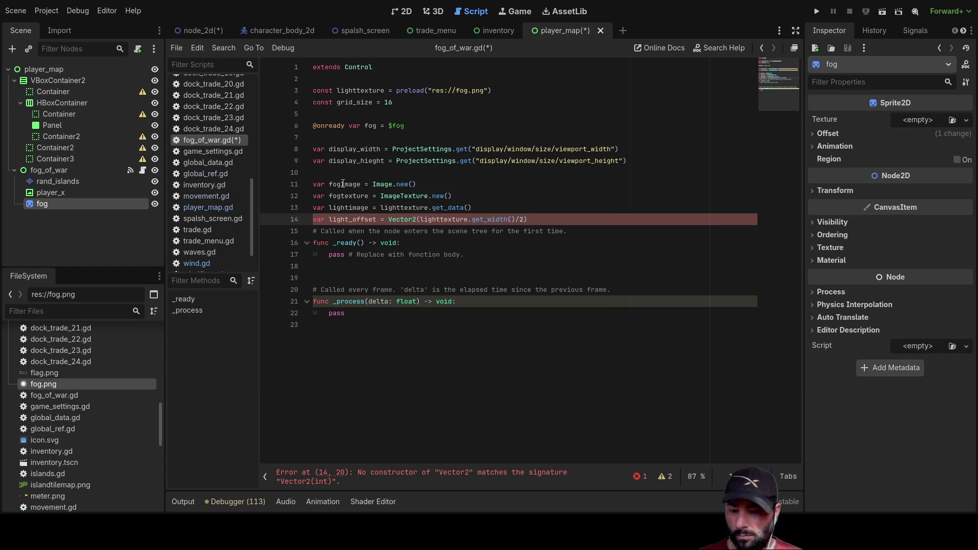
pyautogui.write(',ligh')
pyautogui.press('Return')
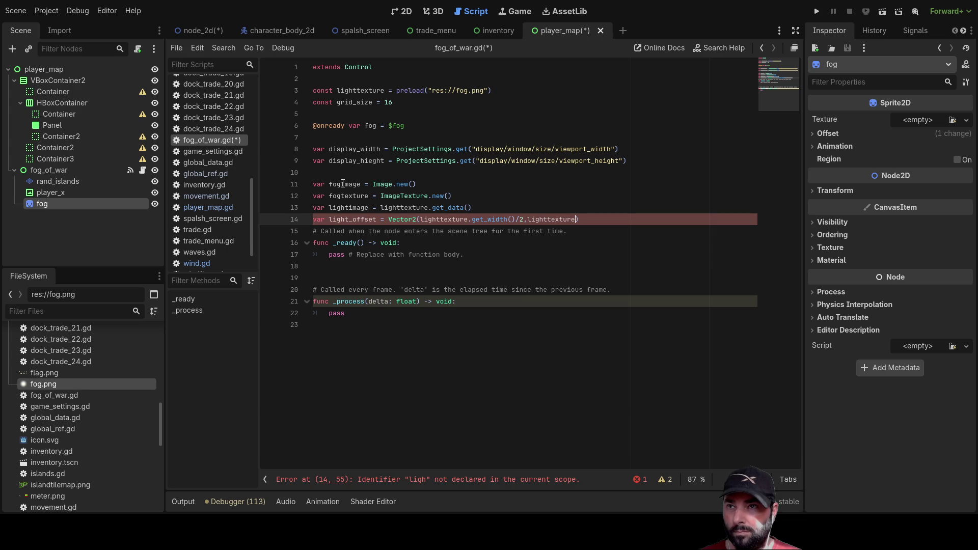
pyautogui.write('.get_h')
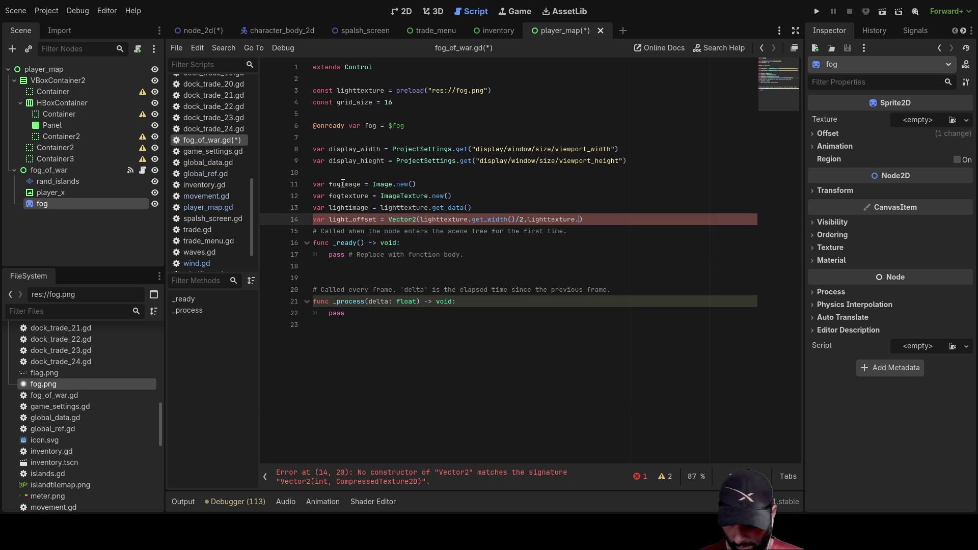
pyautogui.press('Return')
pyautogui.write('/')
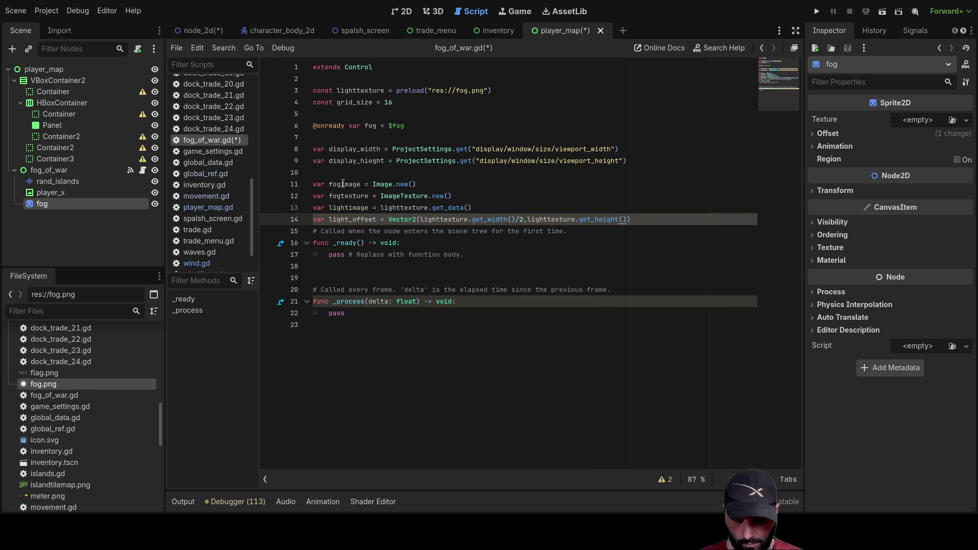
pyautogui.write('2')
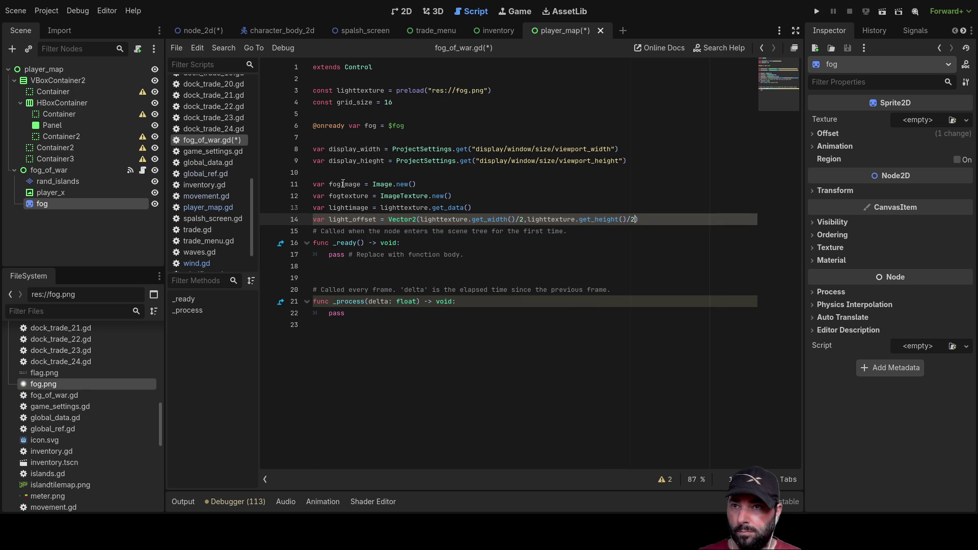
pyautogui.press('Down')
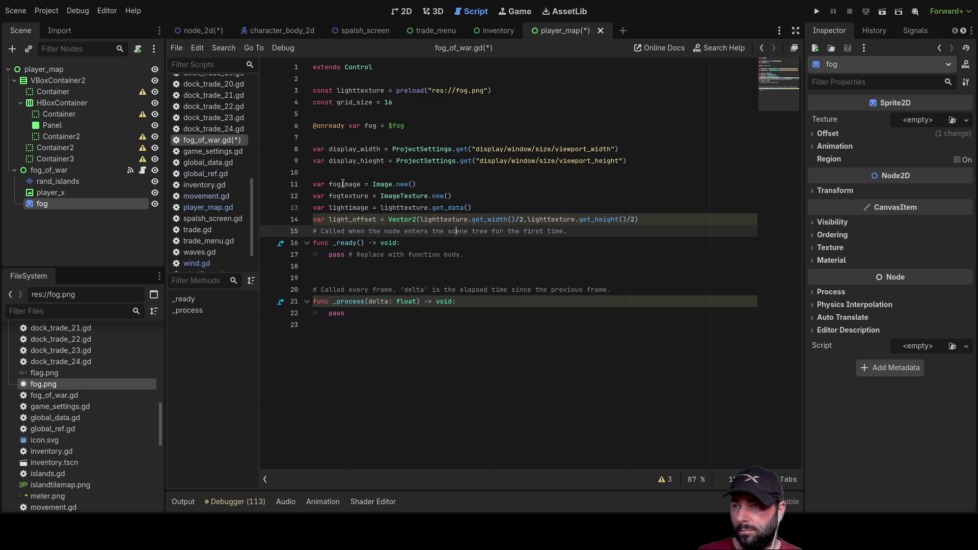
pyautogui.press('Return')
pyautogui.press('Return')
pyautogui.press('Return')
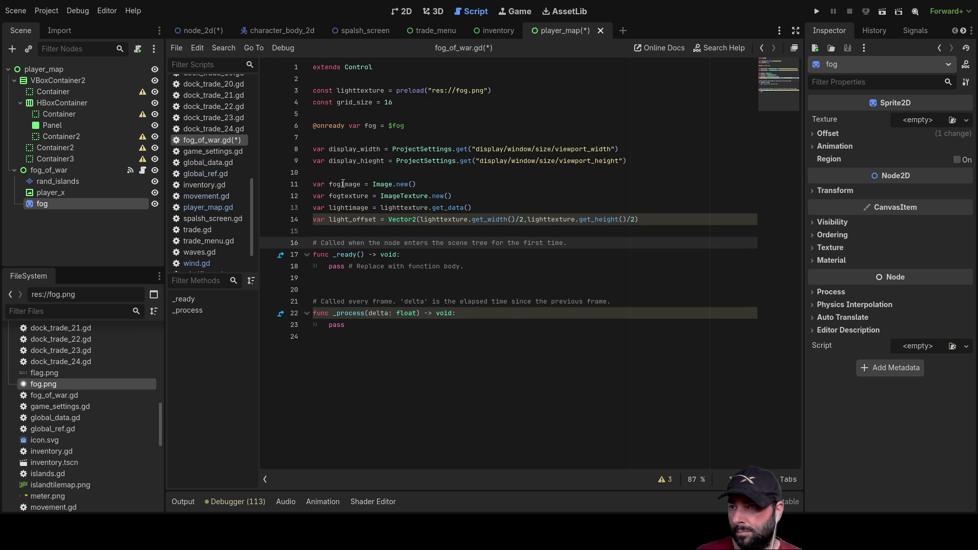
pyautogui.press('Up')
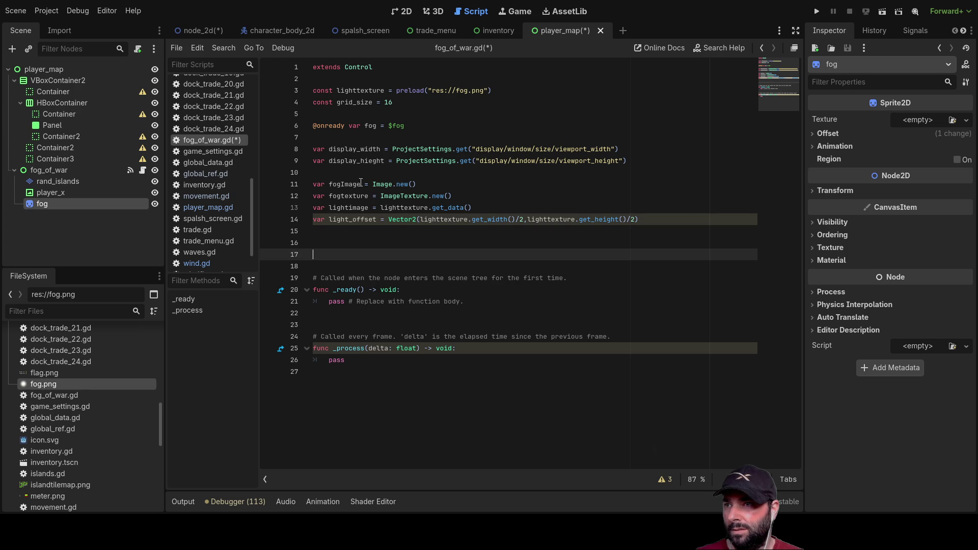
# - Replace the pass placeholder in _ready() with 'var fog_image_width = disp'
pyautogui.doubleClick(448, 220)
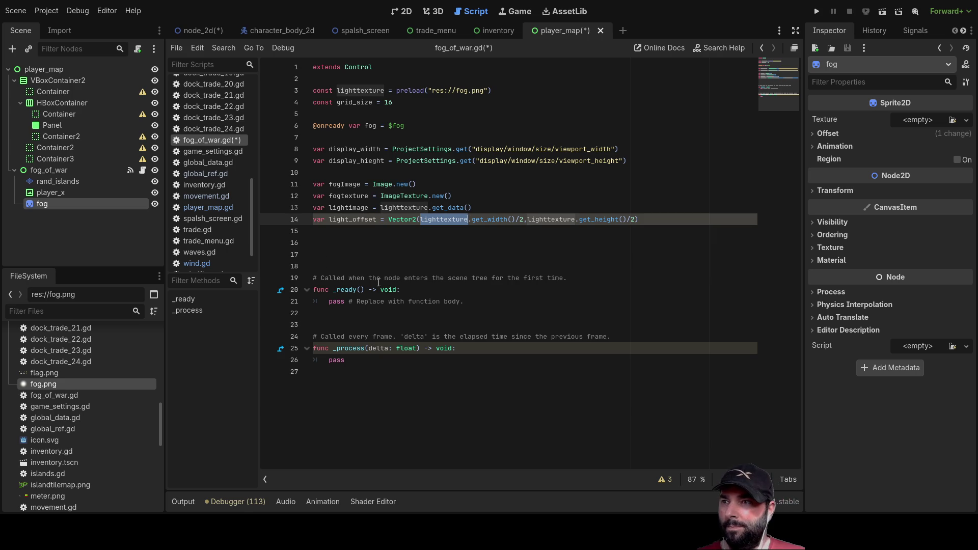
pyautogui.click(331, 304)
pyautogui.moveTo(478, 308); pyautogui.dragTo(325, 303)
pyautogui.press('BackSpace')
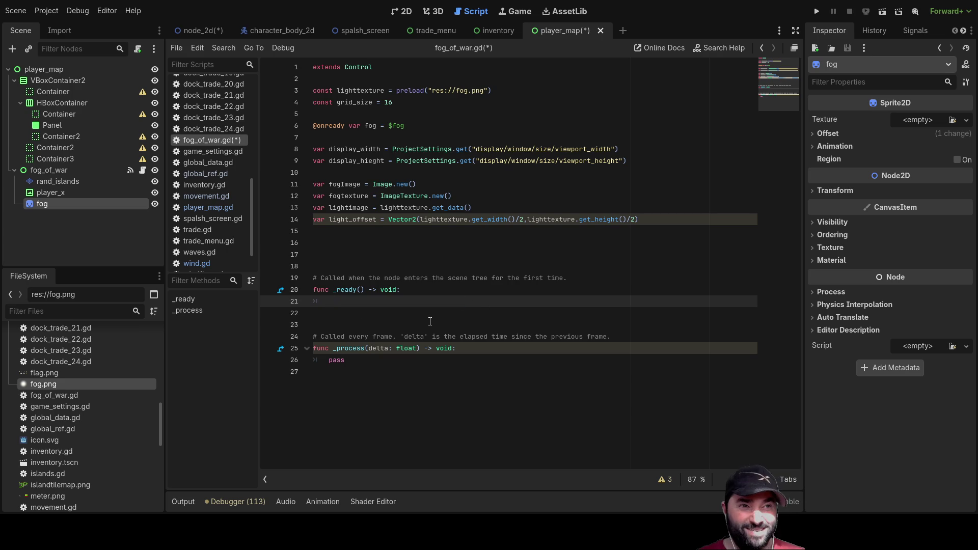
pyautogui.write('var')
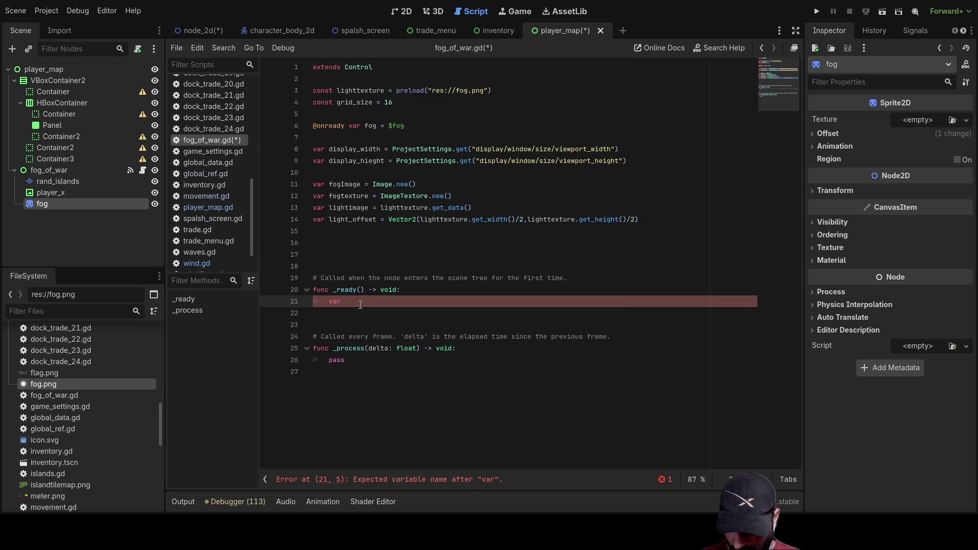
pyautogui.write('fog')
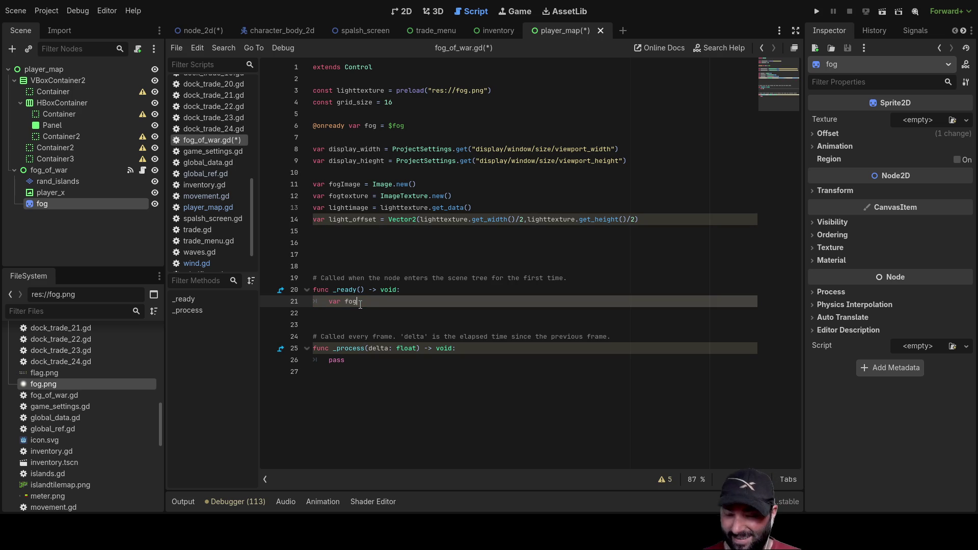
pyautogui.write('_')
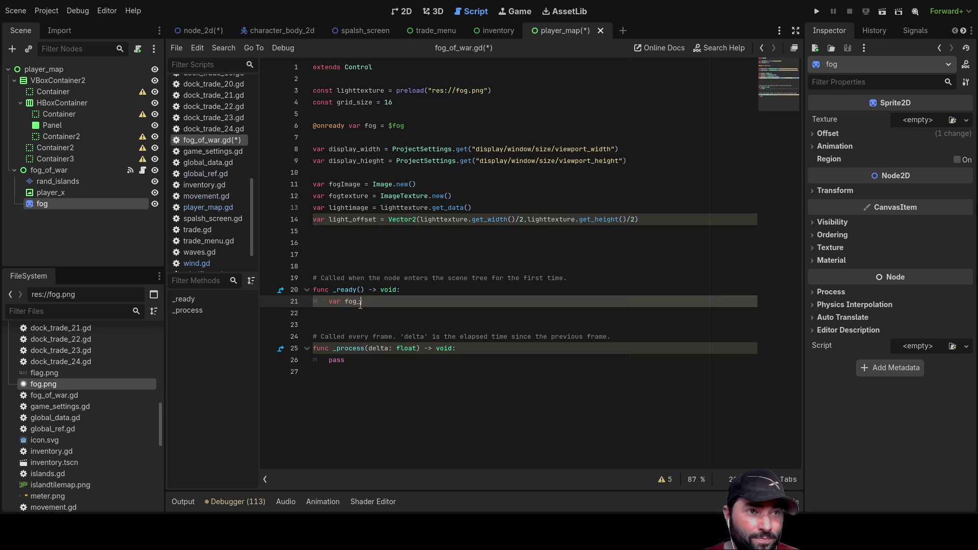
pyautogui.write('image')
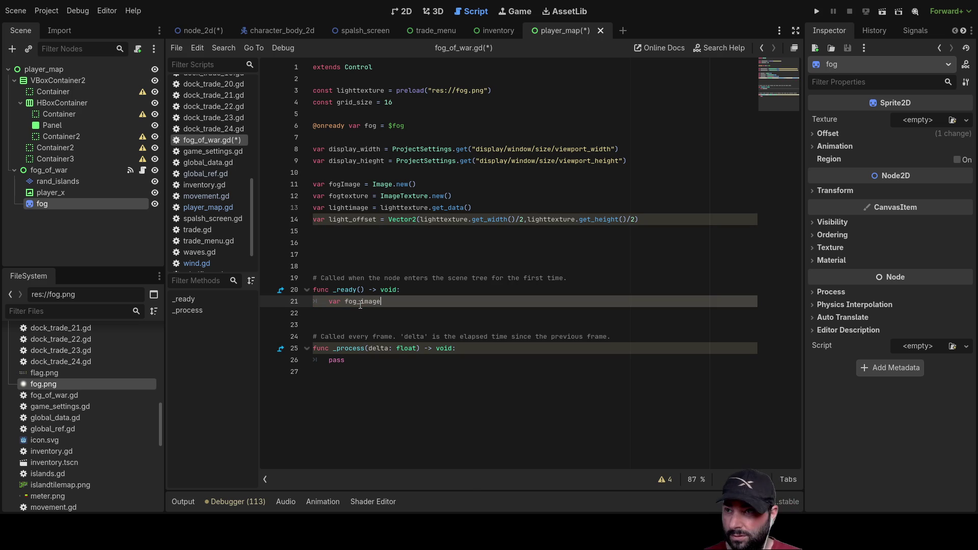
pyautogui.write('_width ')
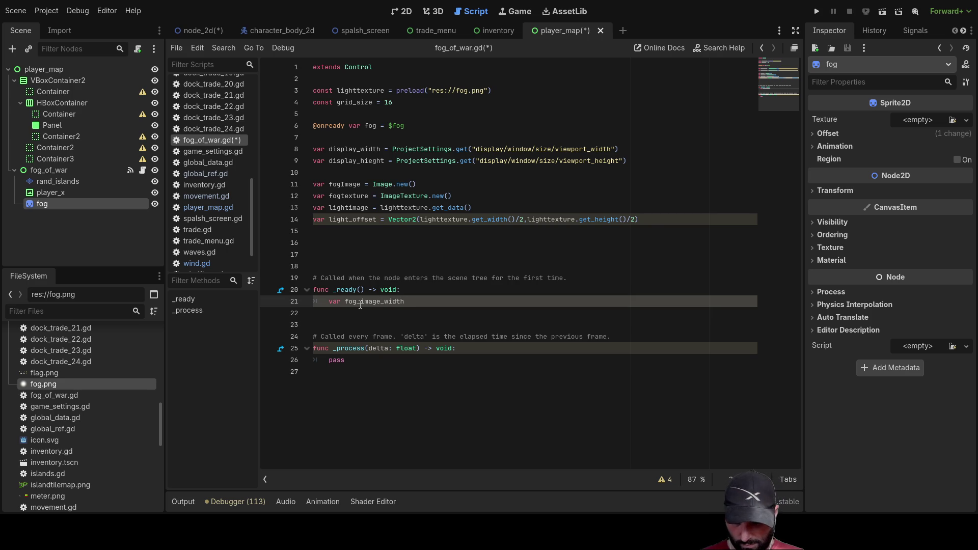
pyautogui.write('= disp')
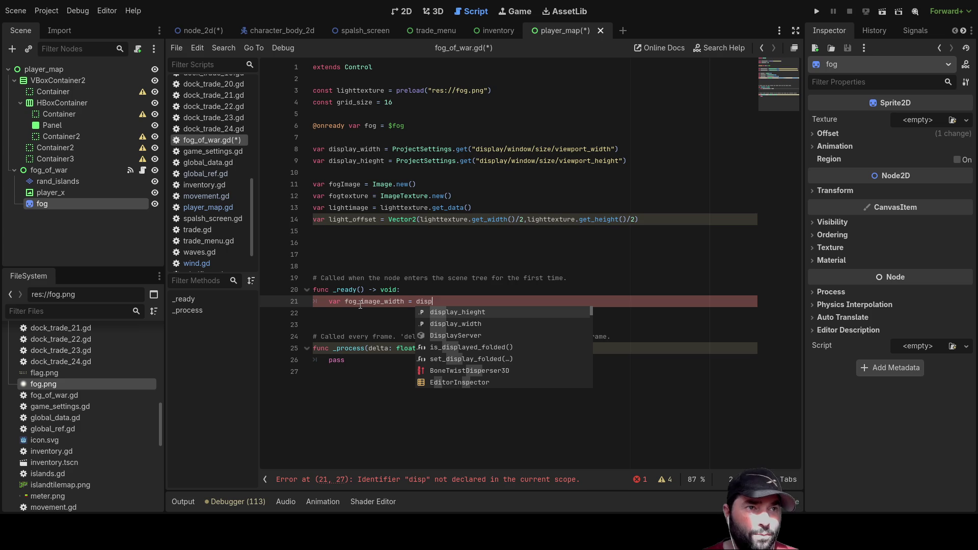
# - Complete fog_image_width as display_width/grid_size in _ready()
pyautogui.press('Down')
pyautogui.press('Return')
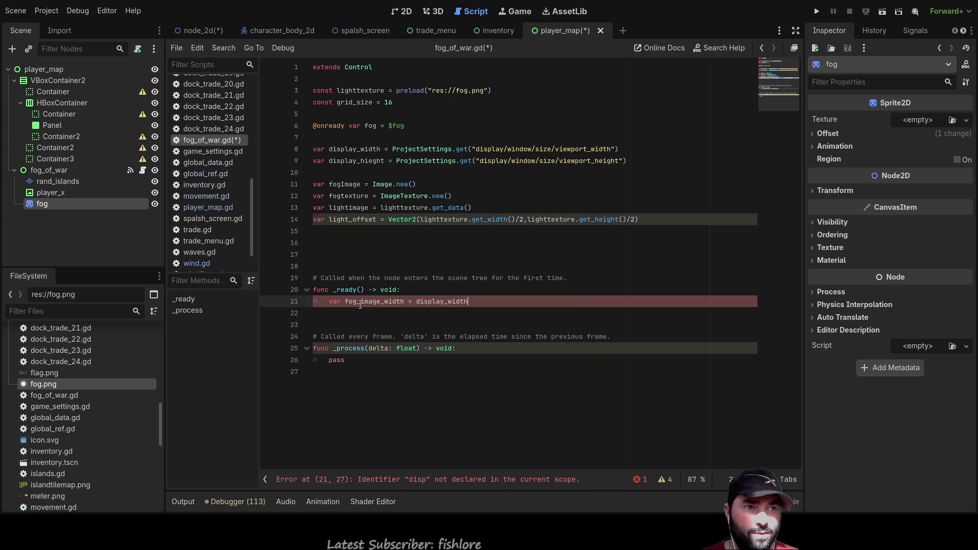
pyautogui.write('/gr')
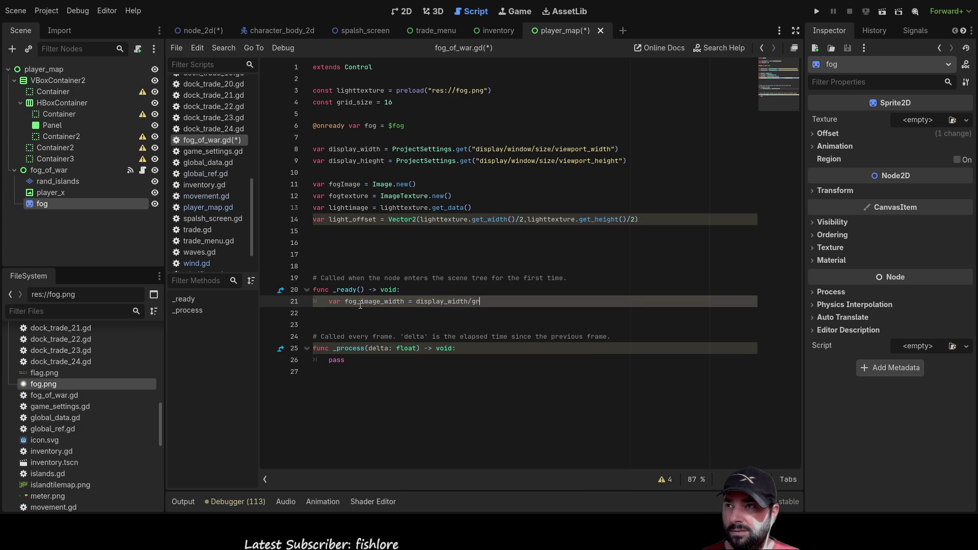
pyautogui.press('BackSpace')
pyautogui.press('BackSpace')
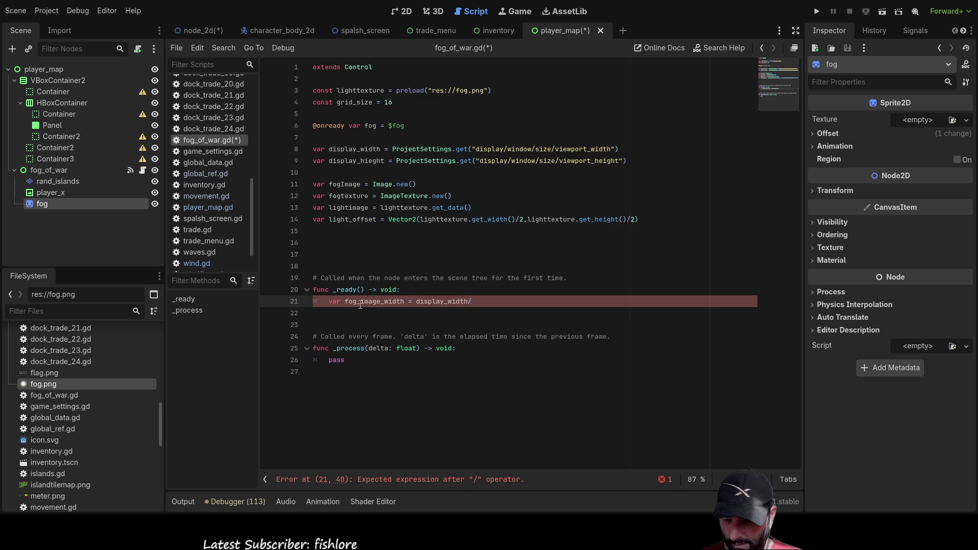
pyautogui.write('gr')
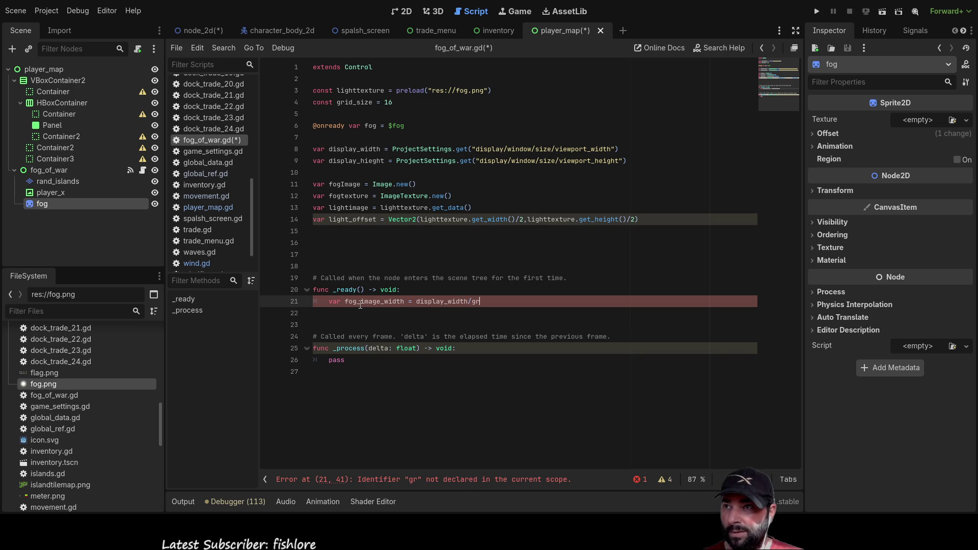
pyautogui.doubleClick(354, 103)
pyautogui.hotkey('ctrl', 'c')
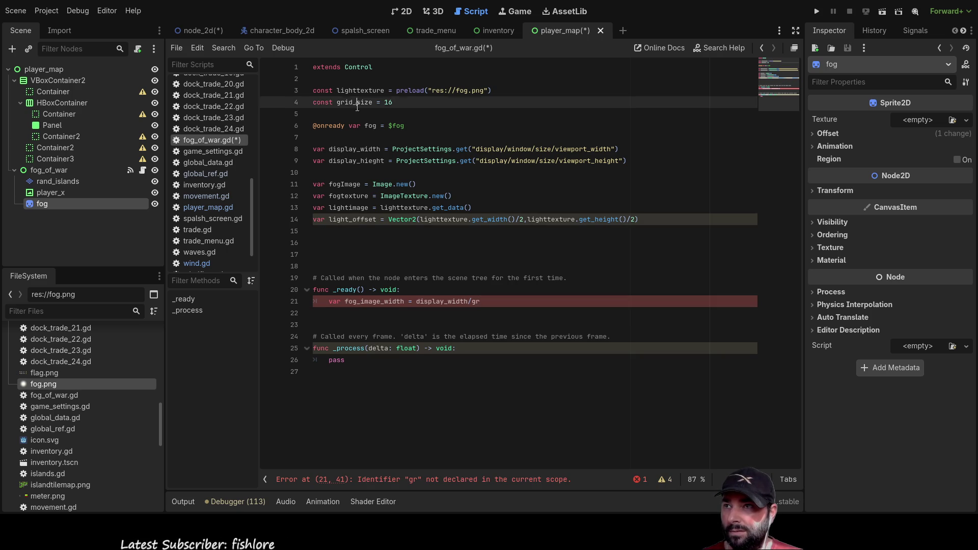
pyautogui.click(497, 305)
pyautogui.press('BackSpace')
pyautogui.press('BackSpace')
pyautogui.hotkey('ctrl', 'v')
# - Add fog_image_height = display_height/grid_size and fix the hyphen in its name to an underscore
pyautogui.press('Down')
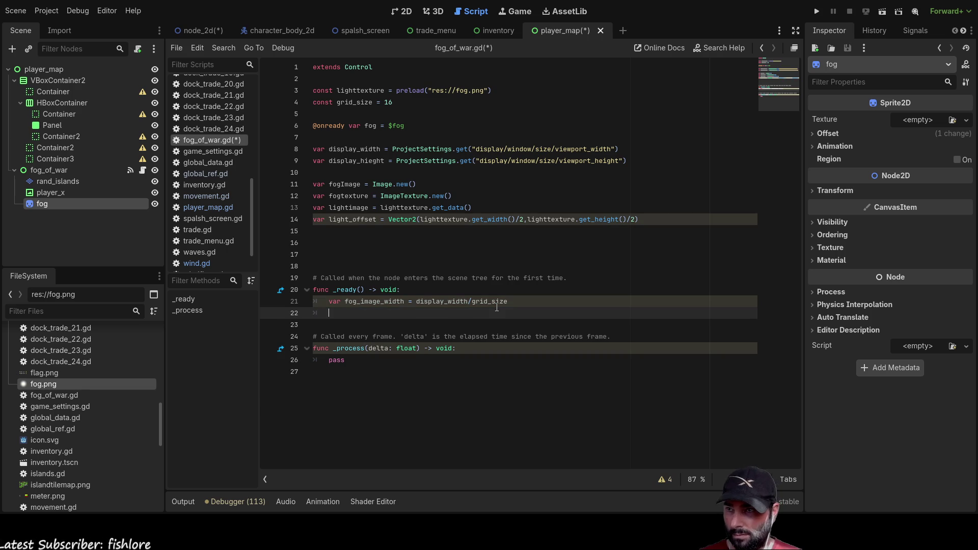
pyautogui.press('Tab')
pyautogui.write('var fo')
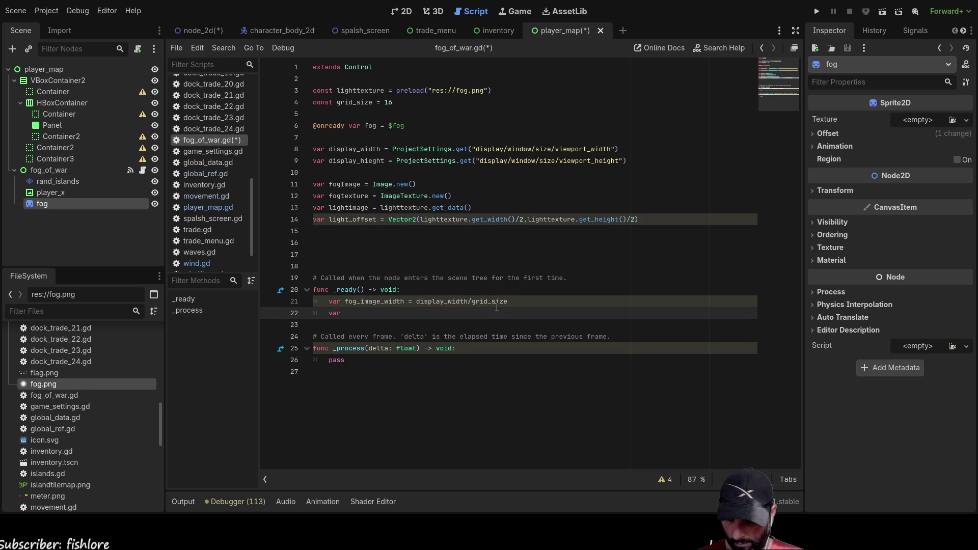
pyautogui.write('g-im')
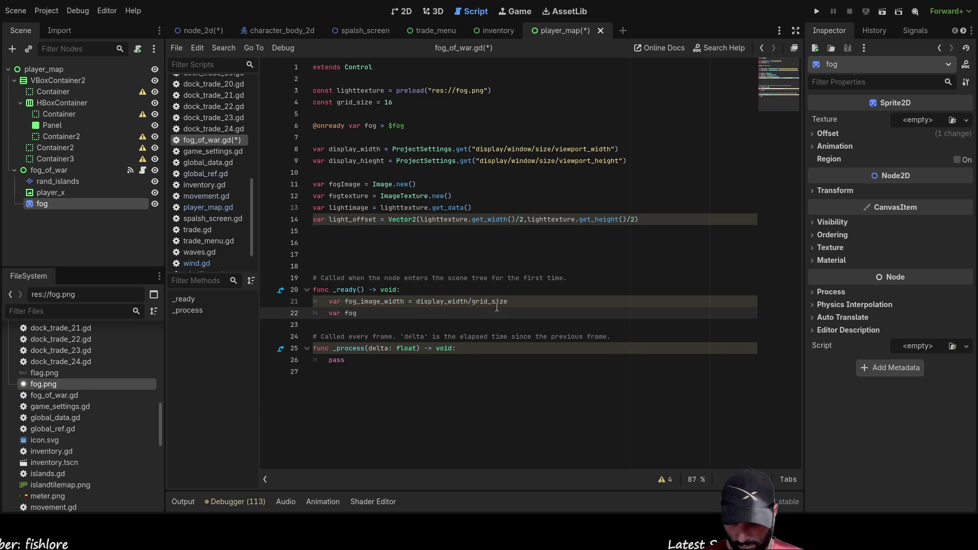
pyautogui.write('age_he')
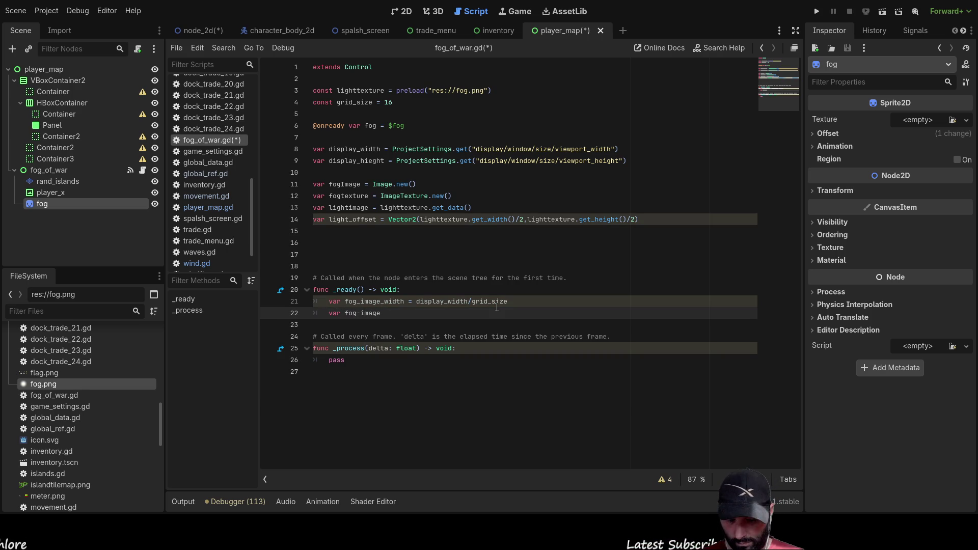
pyautogui.write('ight =')
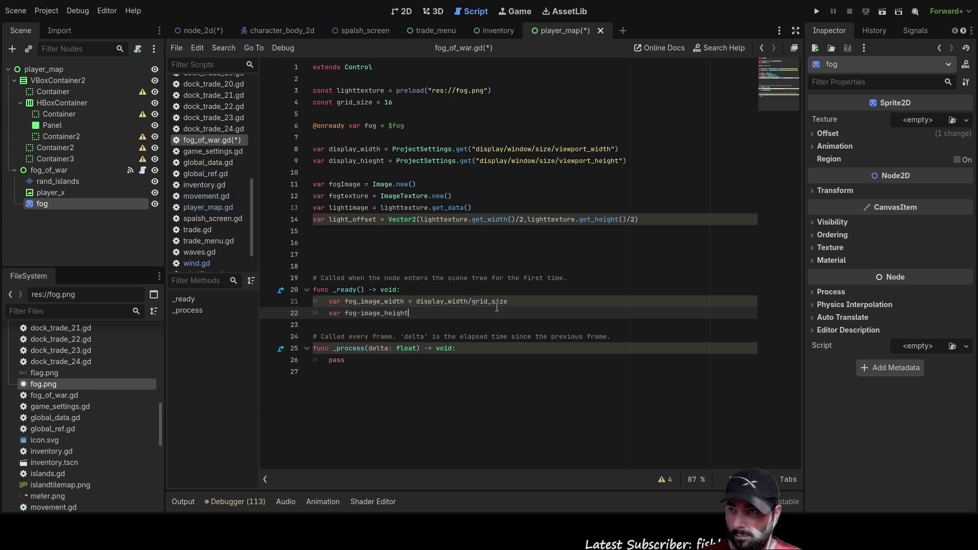
pyautogui.write(' dis')
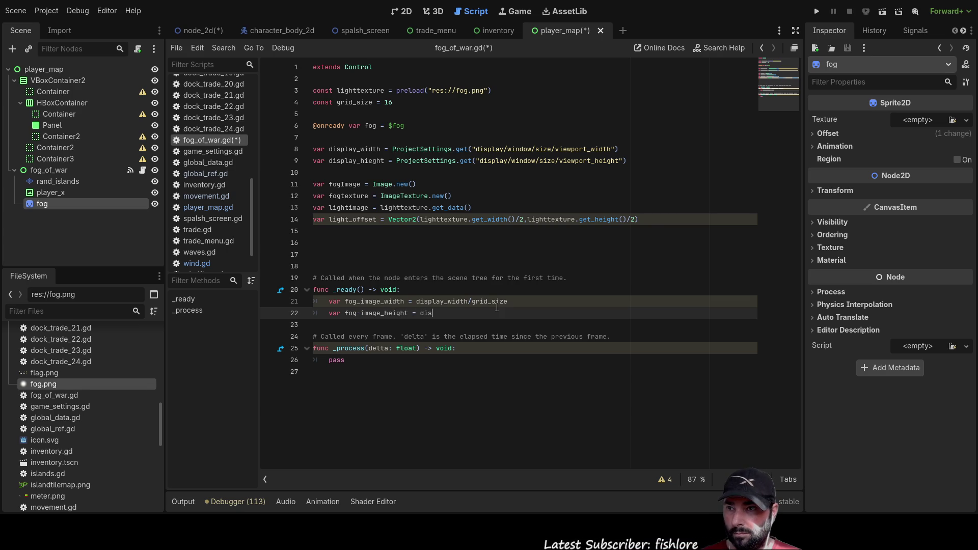
pyautogui.write('play_')
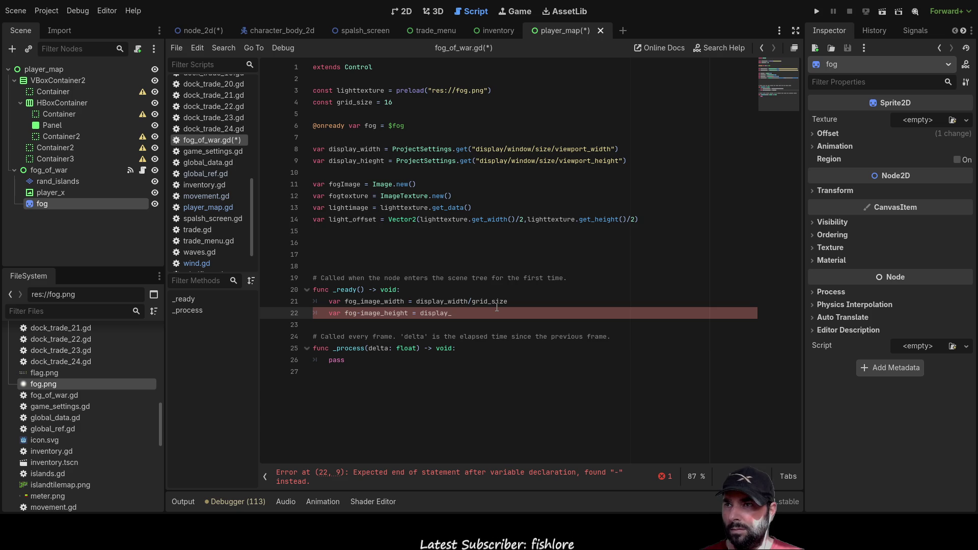
pyautogui.write('hieg')
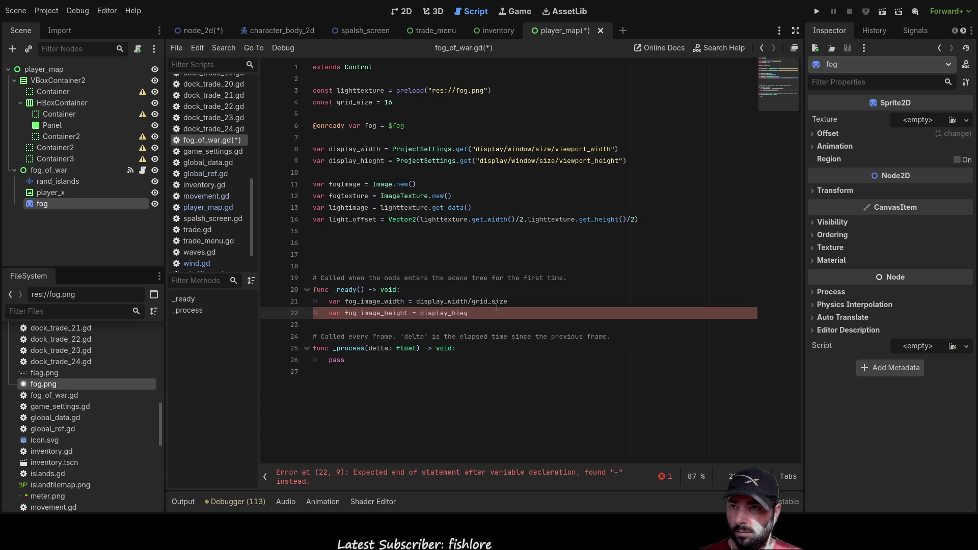
pyautogui.press('BackSpace')
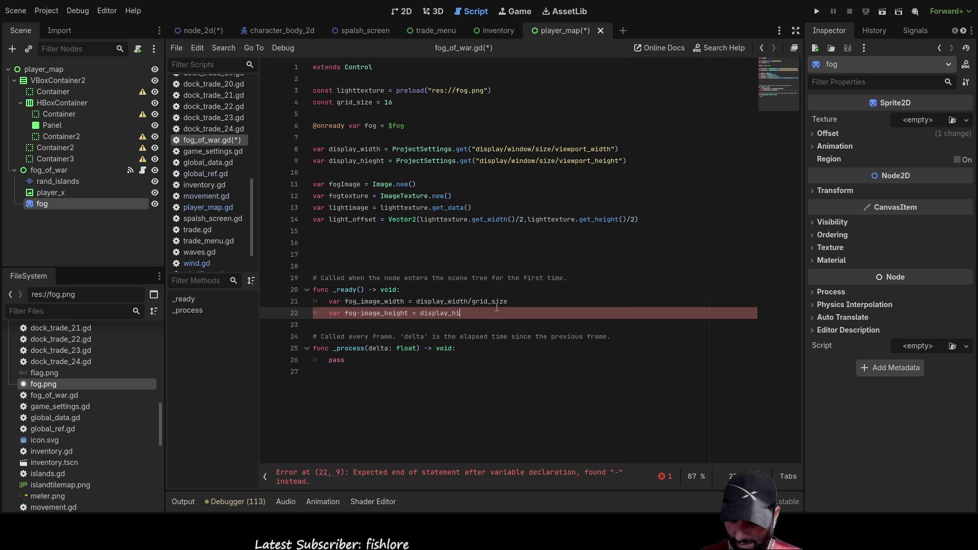
pyautogui.write('eght')
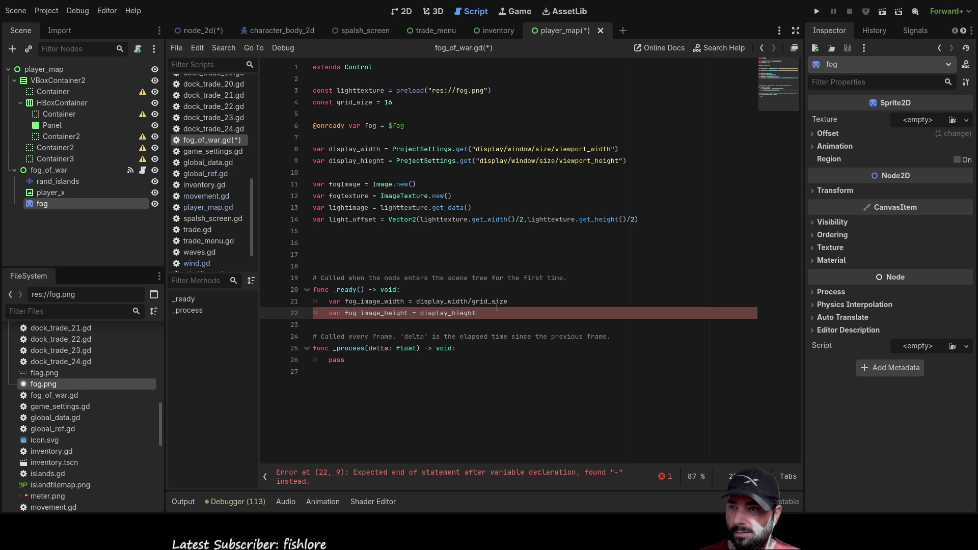
pyautogui.write('/grid_size')
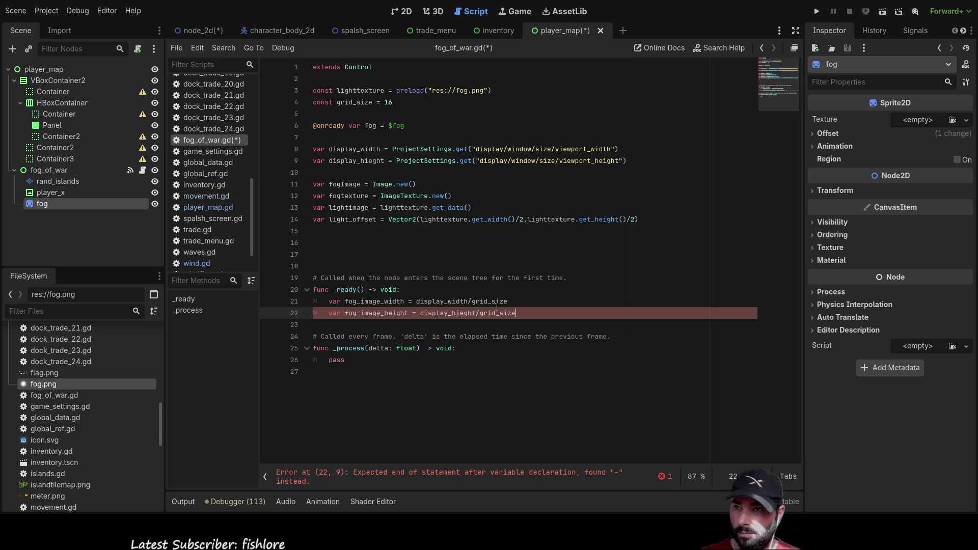
pyautogui.click(324, 325)
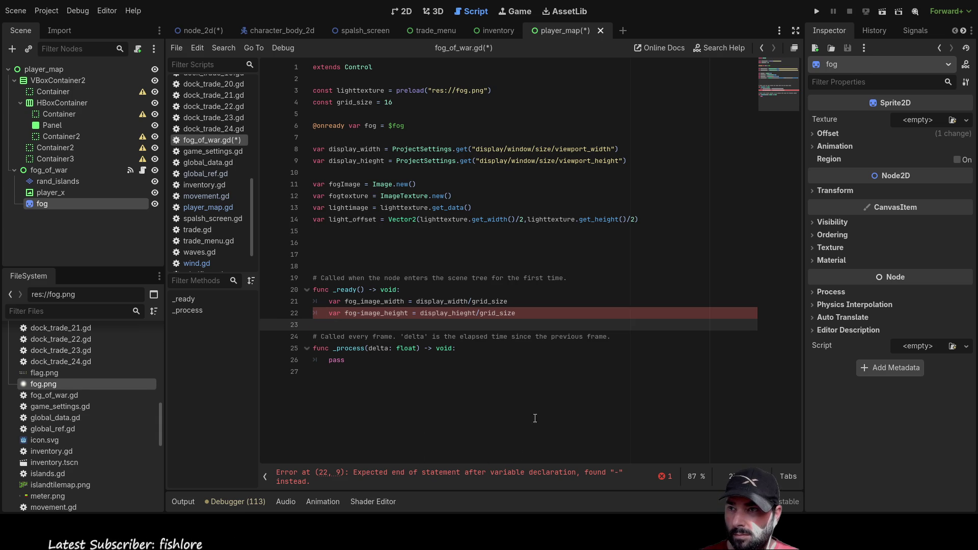
pyautogui.click(360, 313)
pyautogui.press('BackSpace')
pyautogui.write('_')
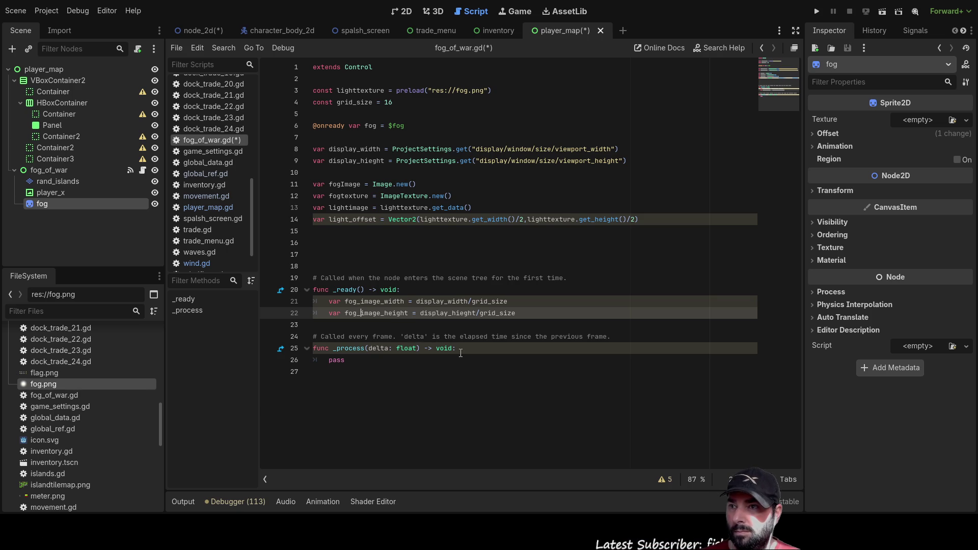
pyautogui.click(537, 325)
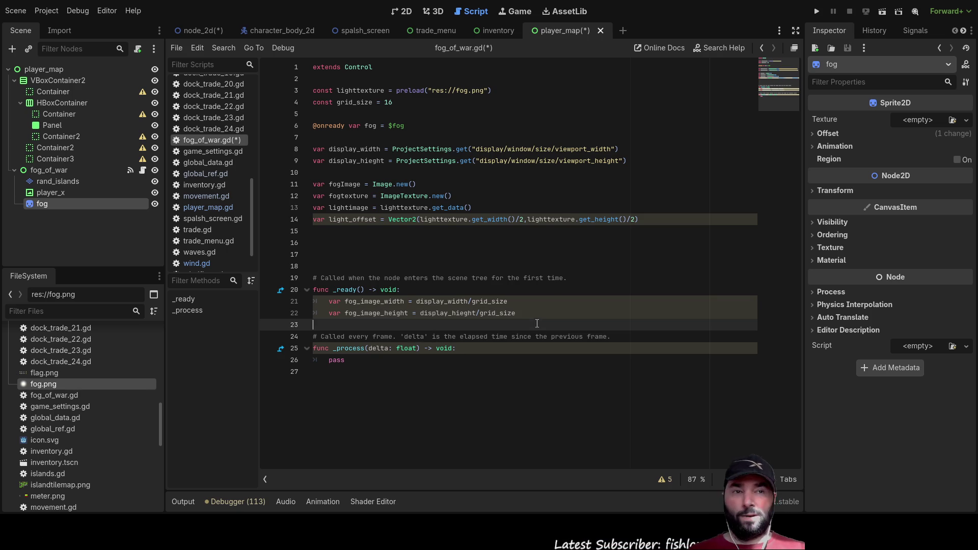
pyautogui.press('Down')
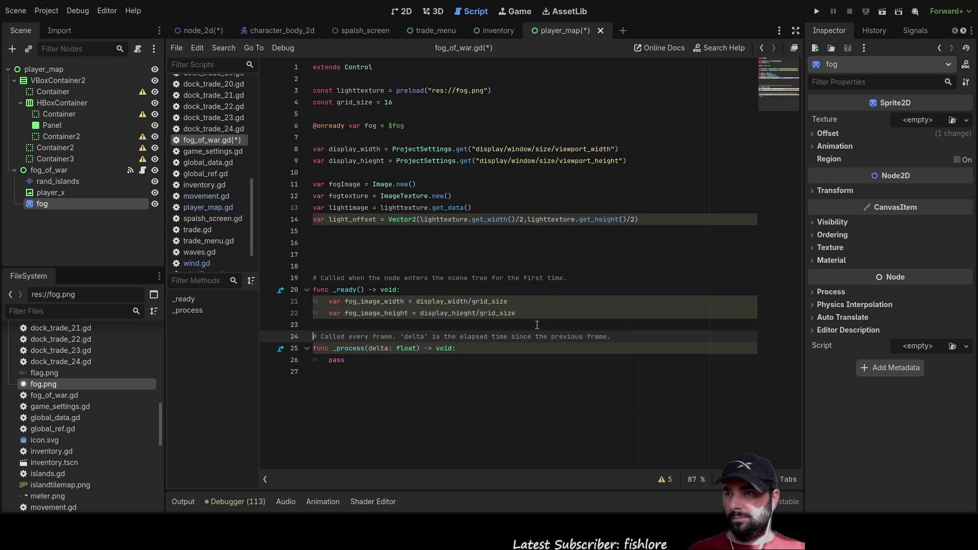
# - Add an indented line 23 in _ready() calling fogImage.create
pyautogui.press('Up')
pyautogui.press('Return')
pyautogui.press('Up')
pyautogui.press('Tab')
pyautogui.write('g')
pyautogui.press('BackSpace')
pyautogui.write('fog')
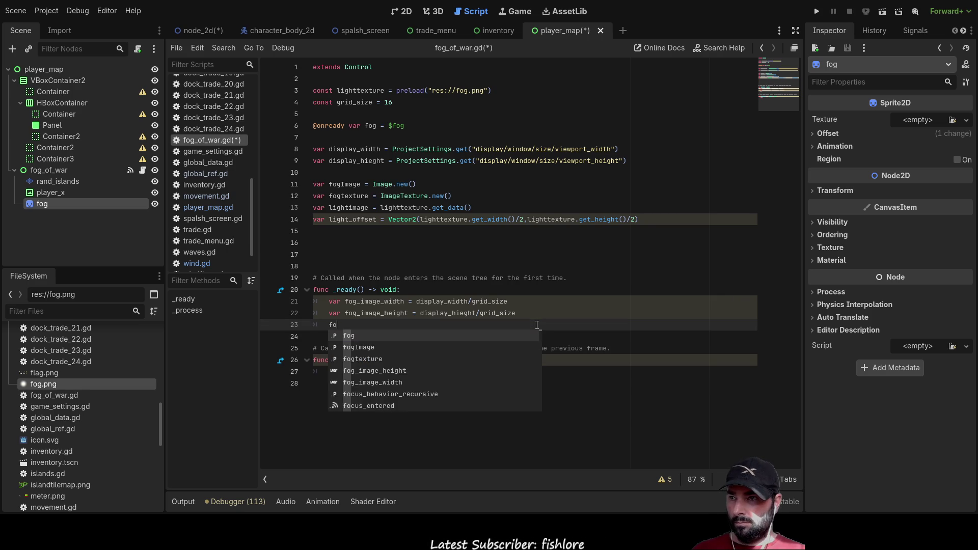
pyautogui.press('Down')
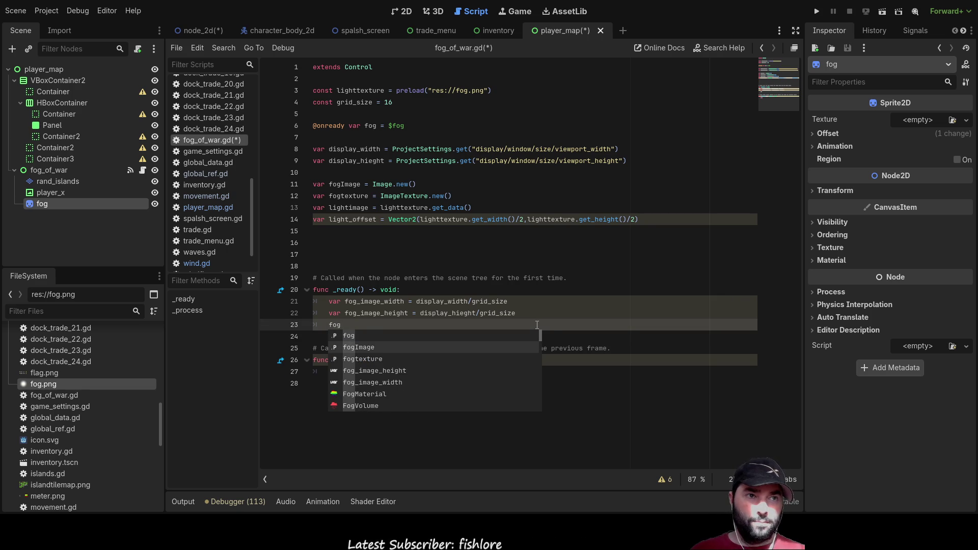
pyautogui.press('Return')
pyautogui.write('.create')
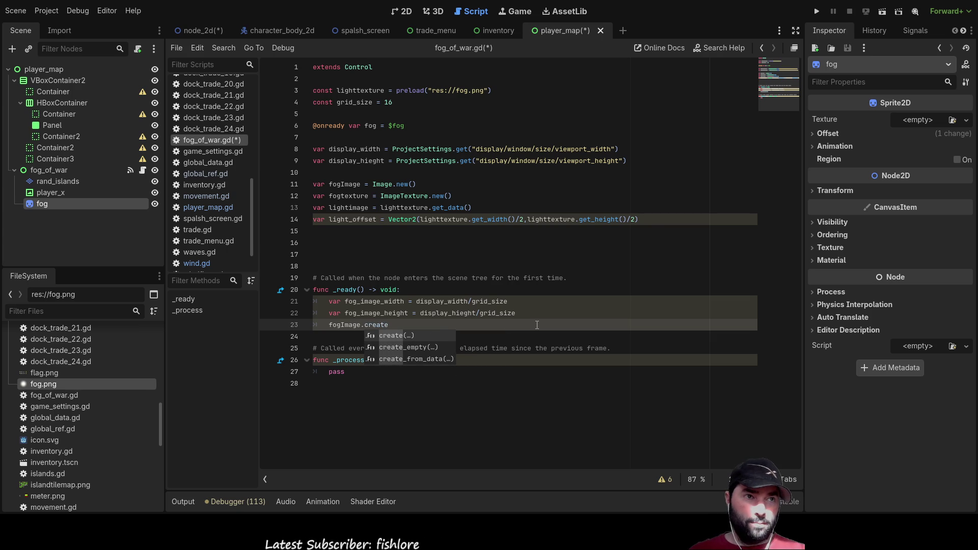
pyautogui.press('Return')
pyautogui.press('Escape')
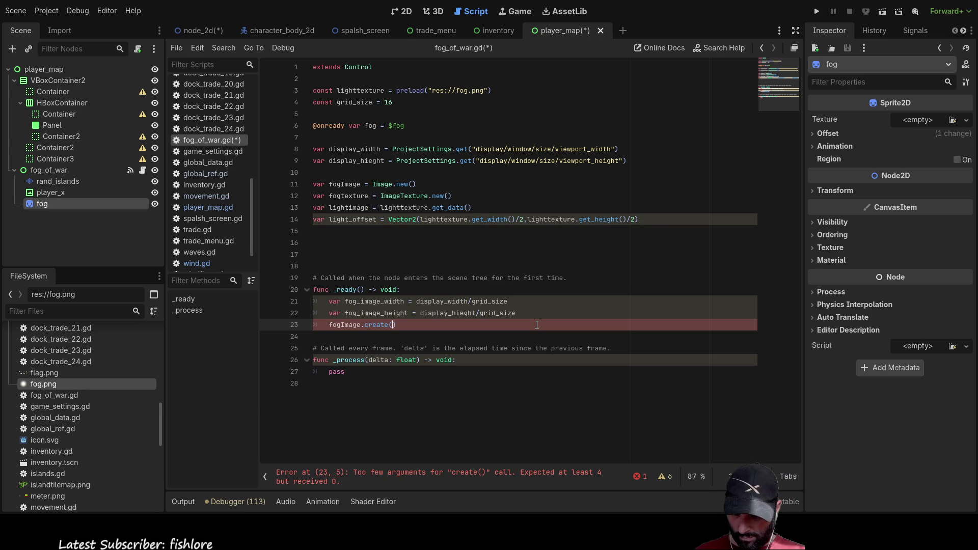
# - Pass fog_image_width and fog_image_height as create's first two arguments
pyautogui.write('fog')
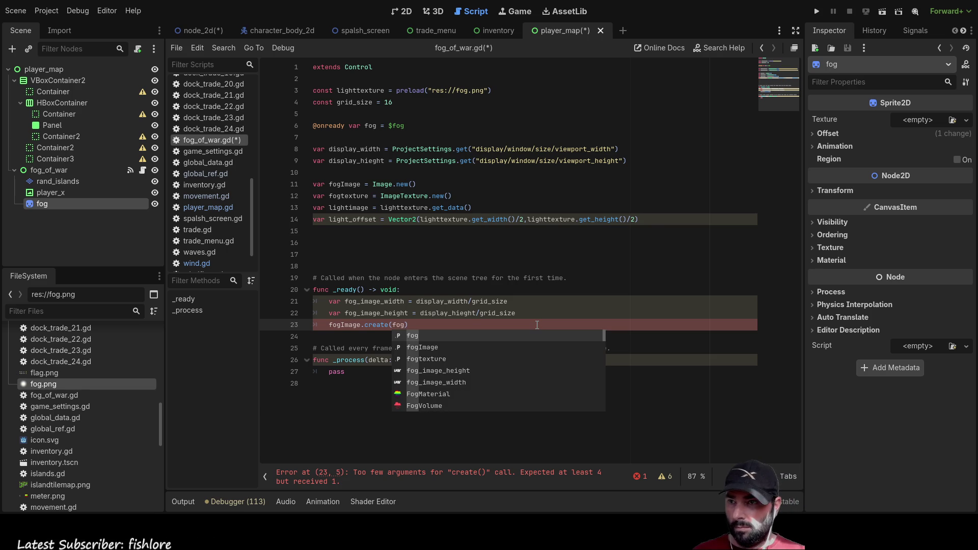
pyautogui.press('Down')
pyautogui.press('Down')
pyautogui.press('Down')
pyautogui.press('Down')
pyautogui.press('Return')
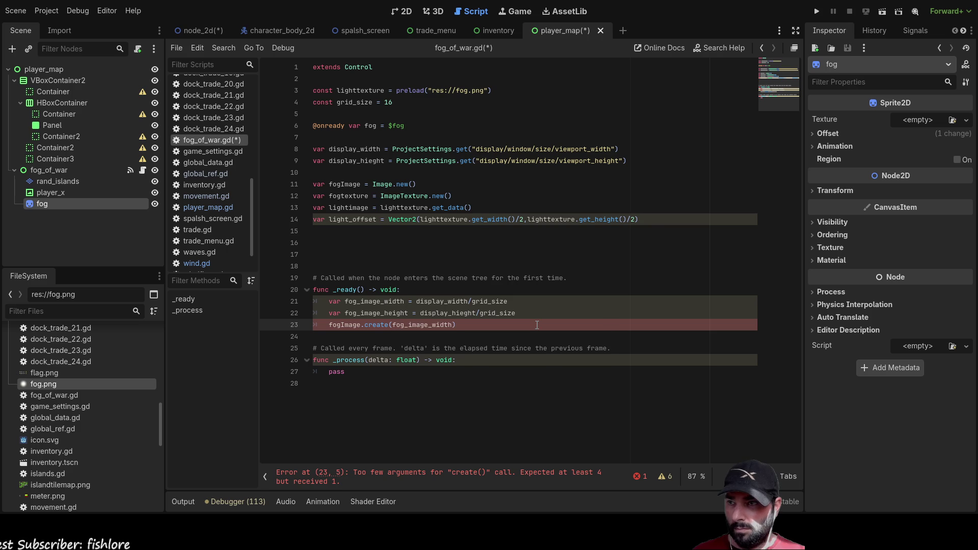
pyautogui.write(',fog')
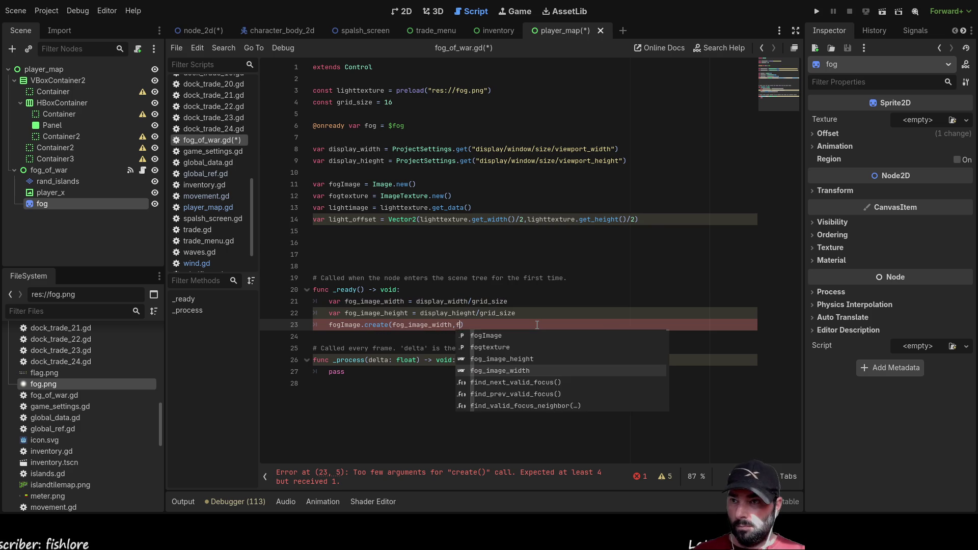
pyautogui.press('Down')
pyautogui.press('Down')
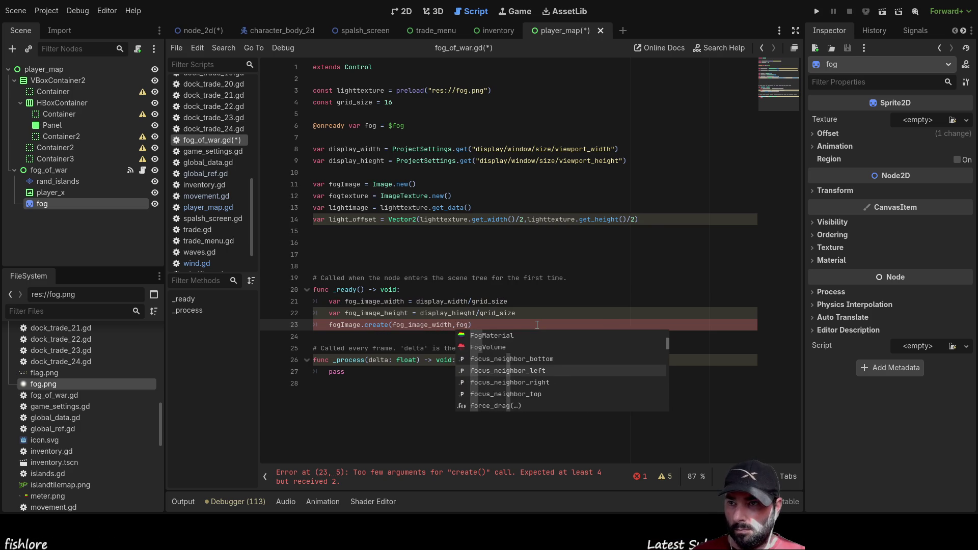
pyautogui.press('Down')
pyautogui.press('Down')
pyautogui.press('Down')
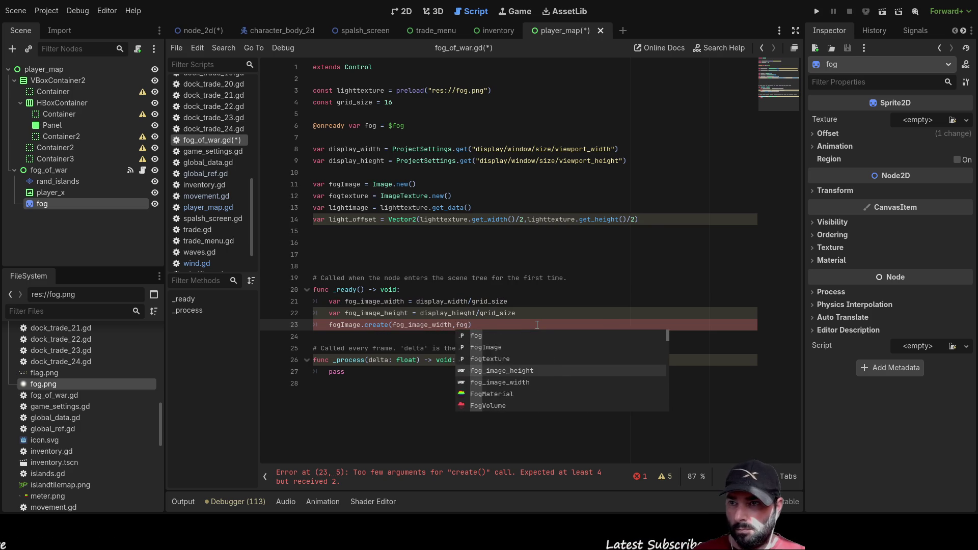
pyautogui.press('Return')
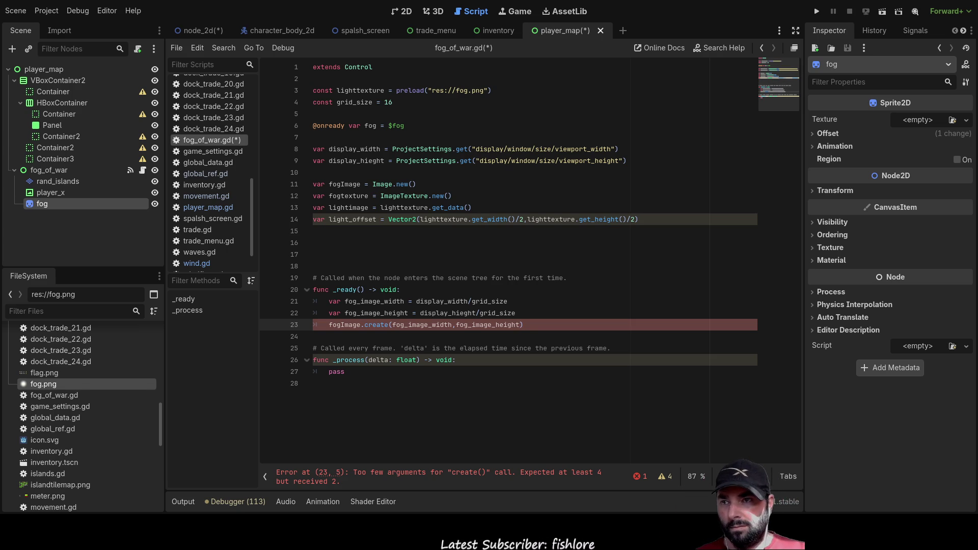
# - Add the false argument and an Image format to fogImage.create, first picking FORMAT_BPTC_RGBA
pyautogui.write(',fals')
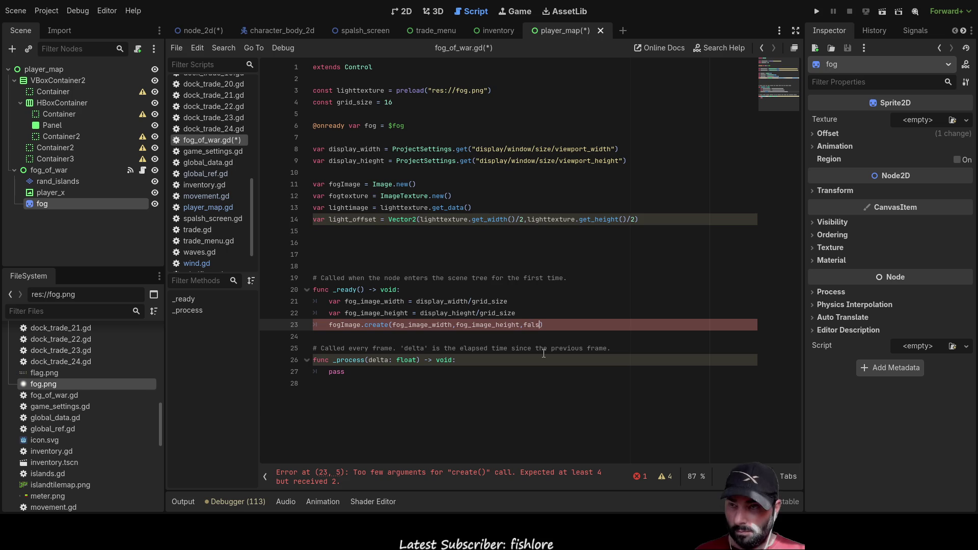
pyautogui.write('e,')
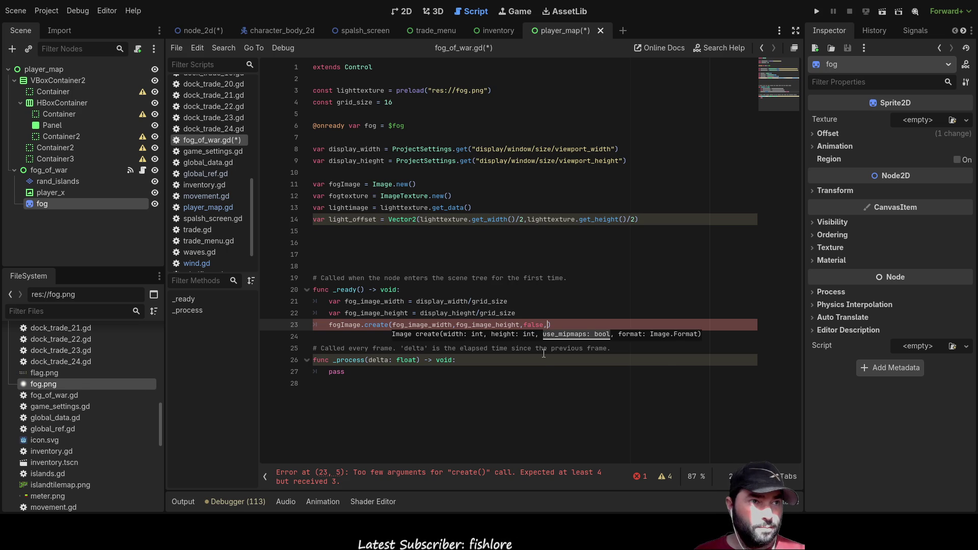
pyautogui.write('Ima')
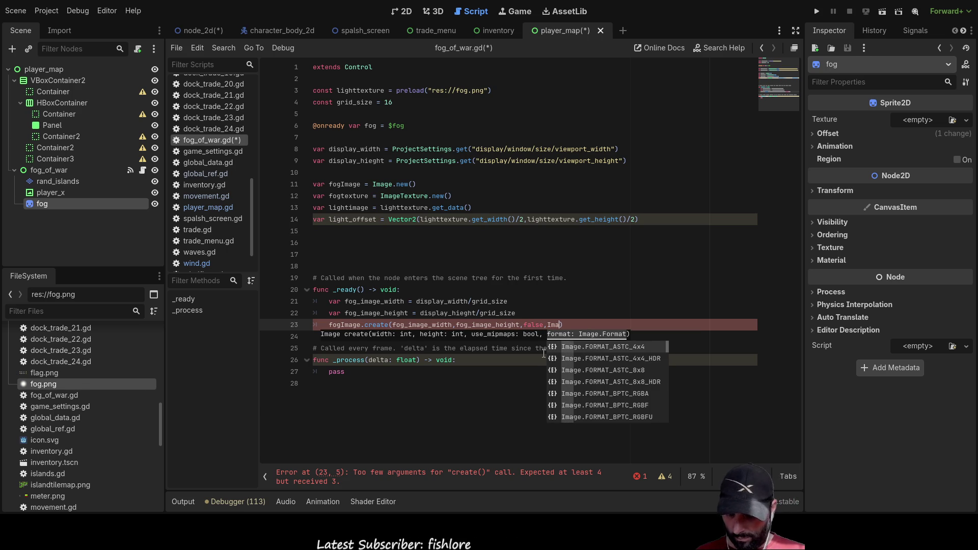
pyautogui.write('ge')
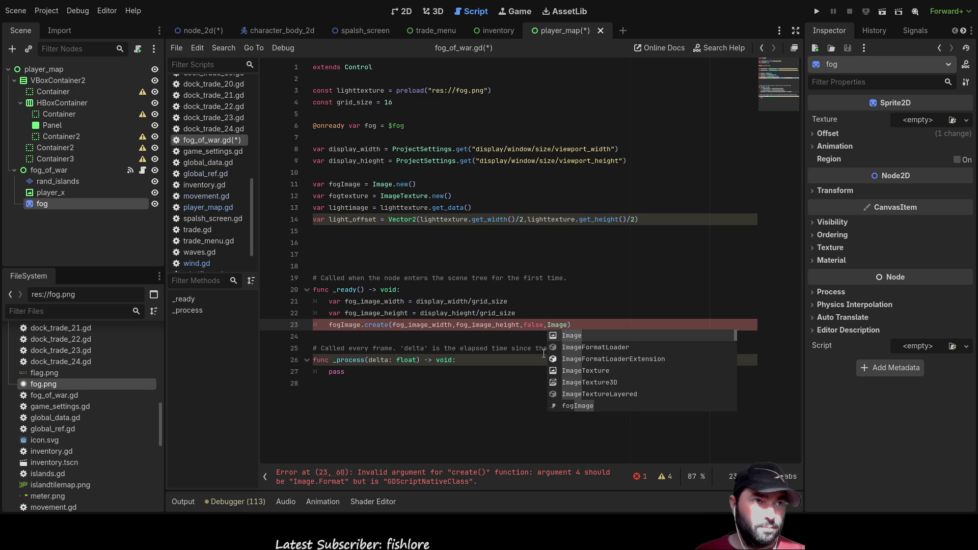
pyautogui.write('.Format')
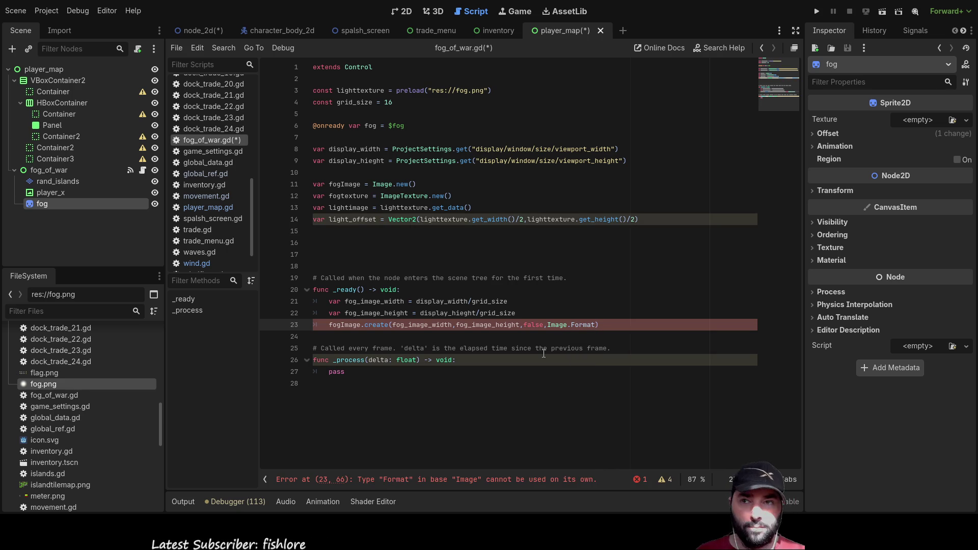
pyautogui.press('BackSpace')
pyautogui.press('BackSpace')
pyautogui.press('BackSpace')
pyautogui.write('For')
pyautogui.press('Down')
pyautogui.press('Down')
pyautogui.press('Down')
pyautogui.press('Down')
pyautogui.press('Down')
pyautogui.press('Down')
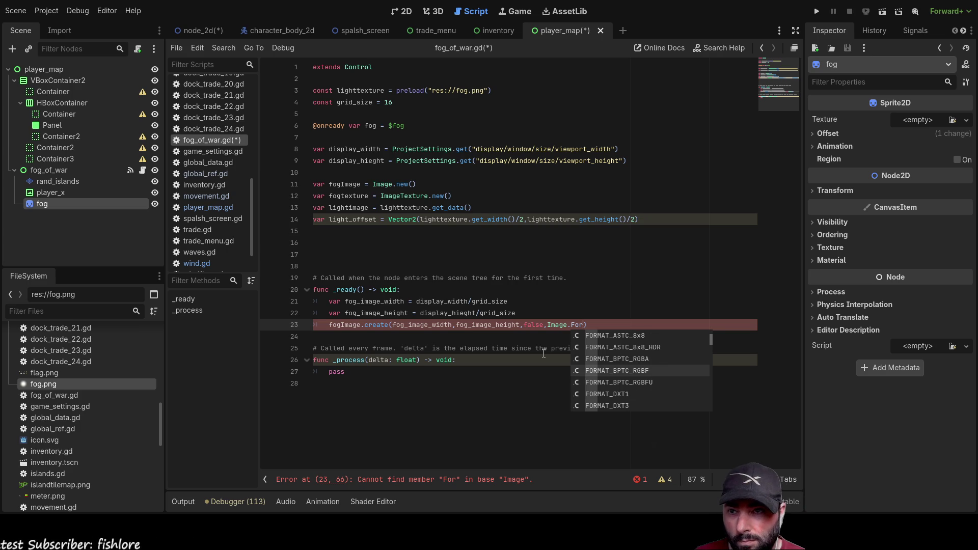
pyautogui.press('Up')
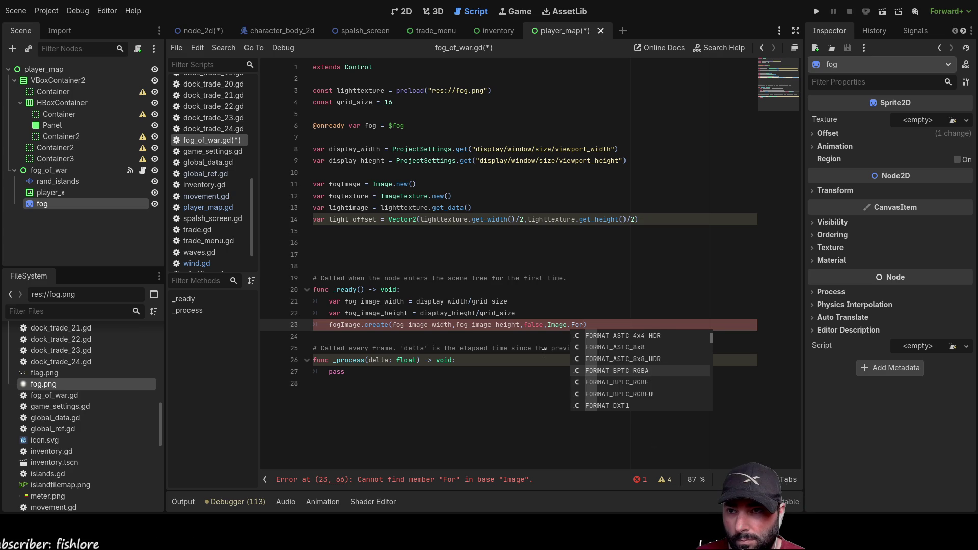
pyautogui.press('Down')
pyautogui.press('Down')
pyautogui.press('Down')
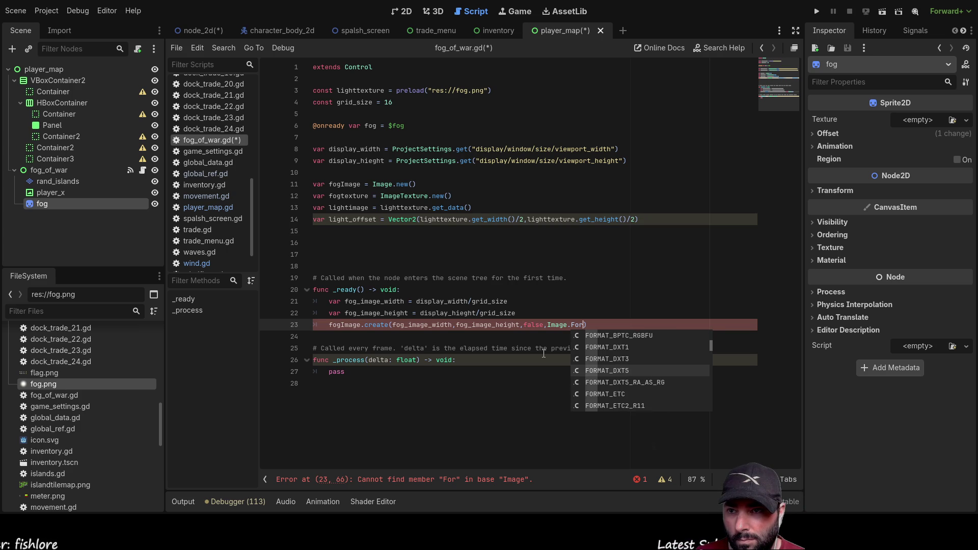
pyautogui.press('Down')
pyautogui.press('Down')
pyautogui.press('Down')
pyautogui.press('Down')
pyautogui.press('Down')
pyautogui.press('Down')
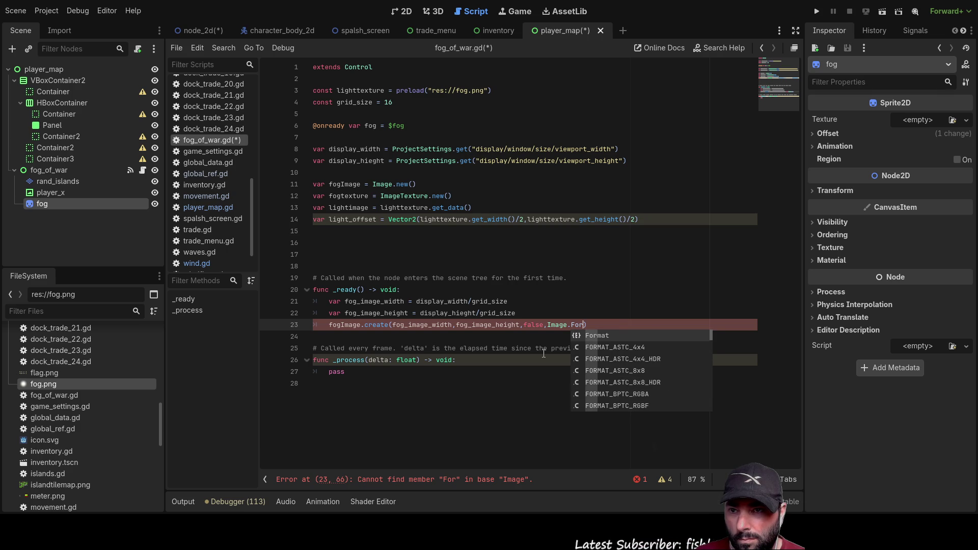
pyautogui.press('Down')
pyautogui.press('Down')
pyautogui.press('Down')
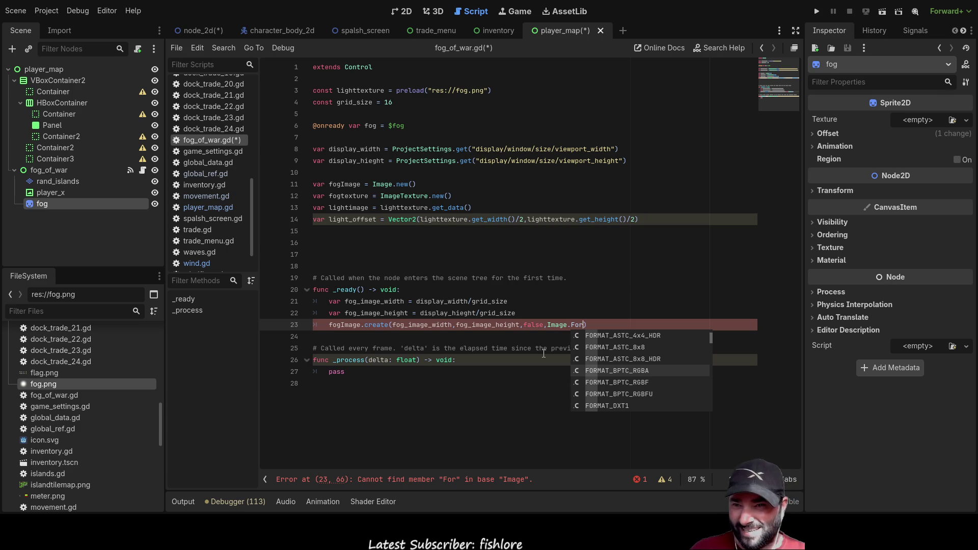
pyautogui.press('Return')
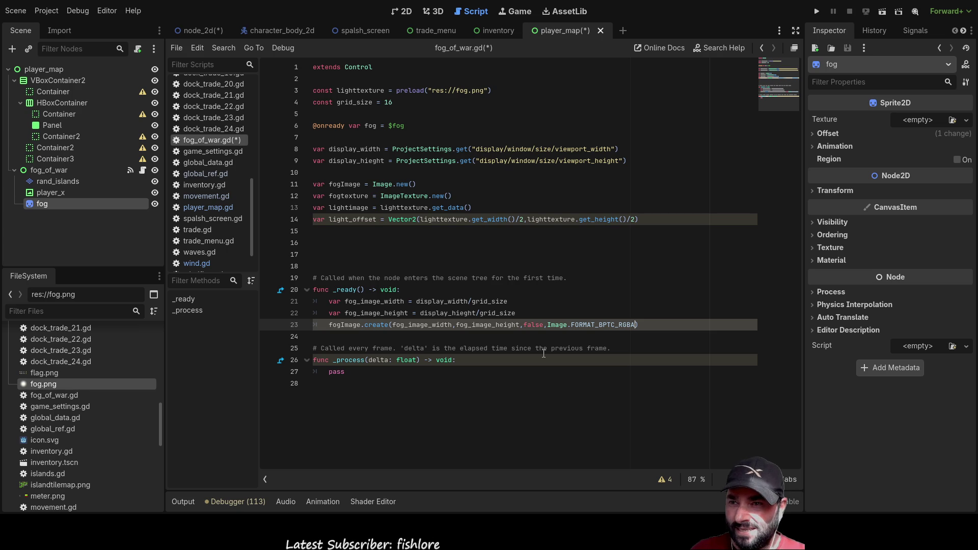
# - Replace the format with Image.FORMAT_RGBAH and start a new line below
pyautogui.press('BackSpace')
pyautogui.press('BackSpace')
pyautogui.press('BackSpace')
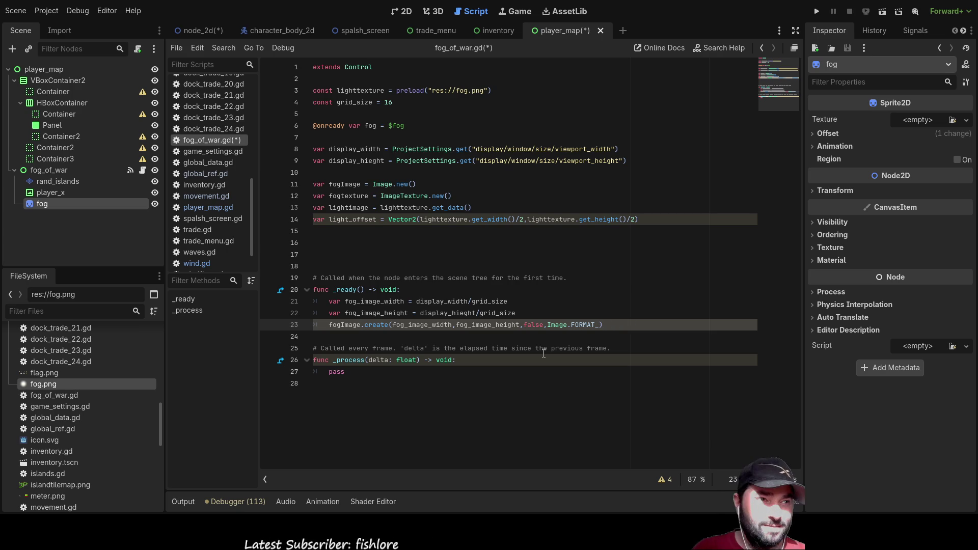
pyautogui.write('rga')
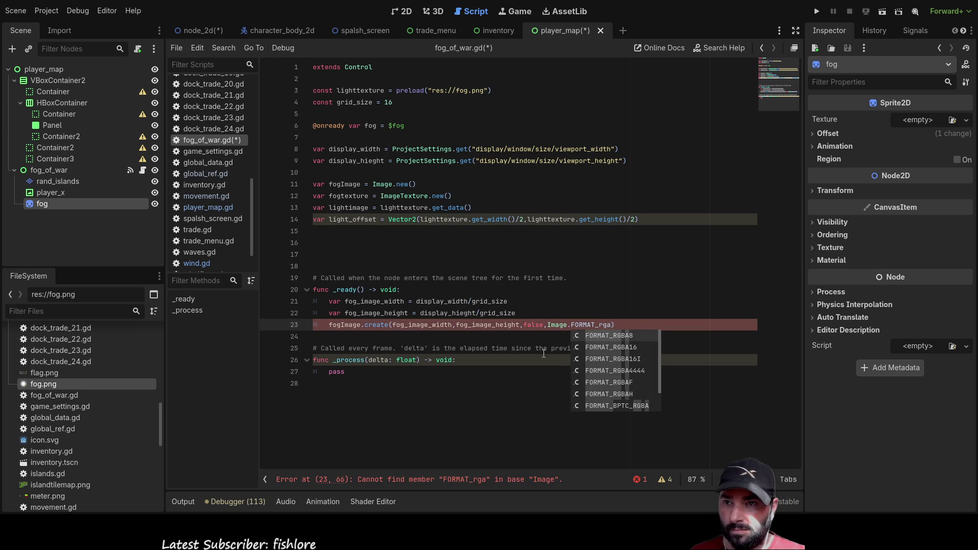
pyautogui.scroll(-2, 543, 354)
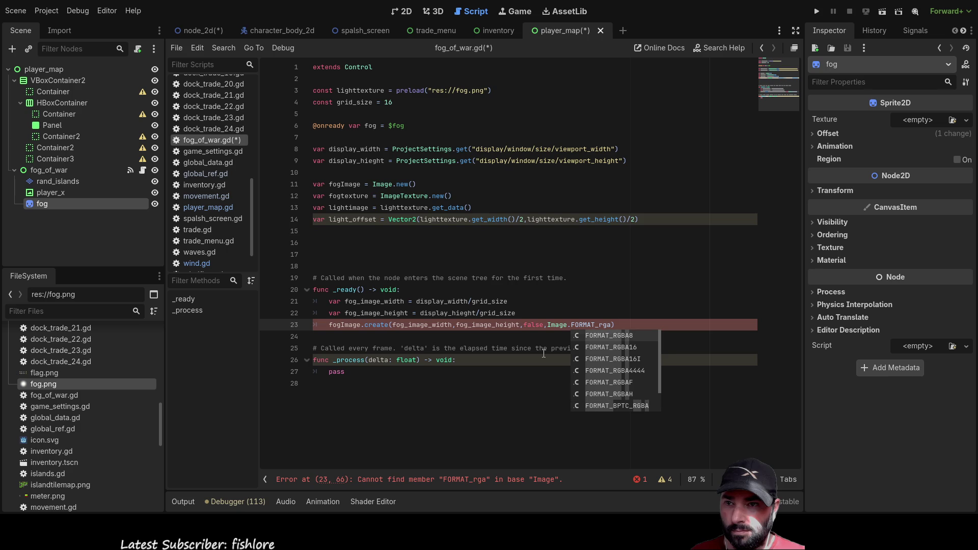
pyautogui.scroll(2, 543, 353)
pyautogui.press('Down')
pyautogui.press('Down')
pyautogui.press('Down')
pyautogui.press('Return')
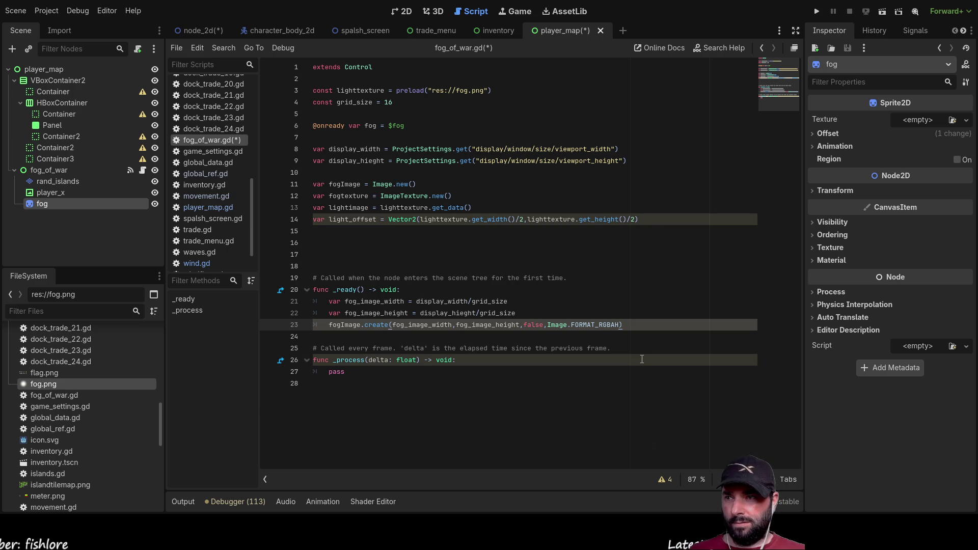
pyautogui.press('Return')
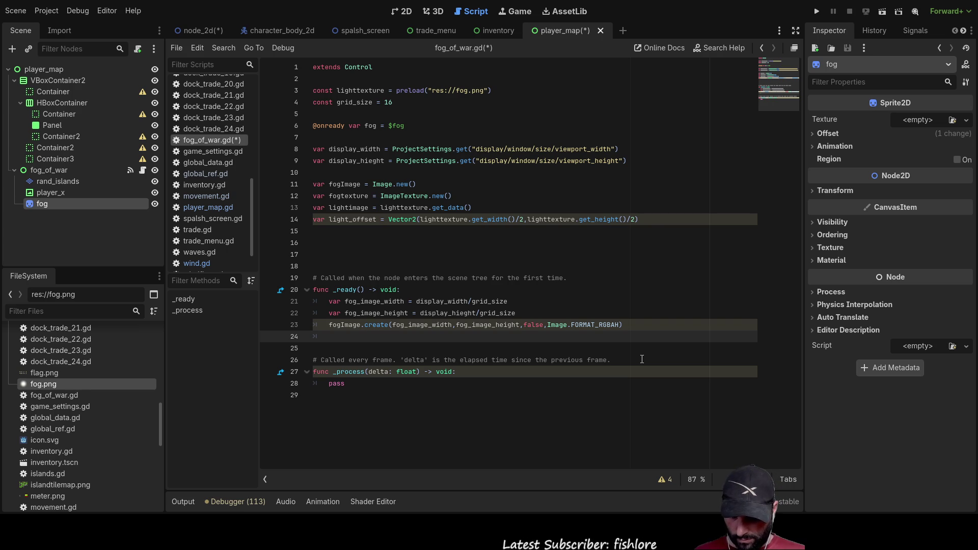
# - Write fogImage.fill(Color.WHITE) on line 24 and leave an empty line 25 below
pyautogui.write('fog')
pyautogui.press('Down')
pyautogui.press('Return')
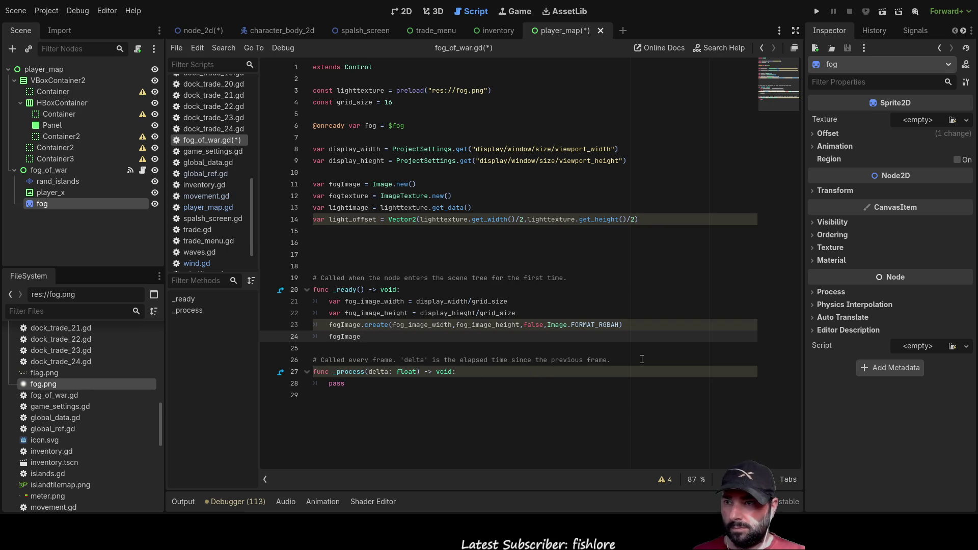
pyautogui.write('.')
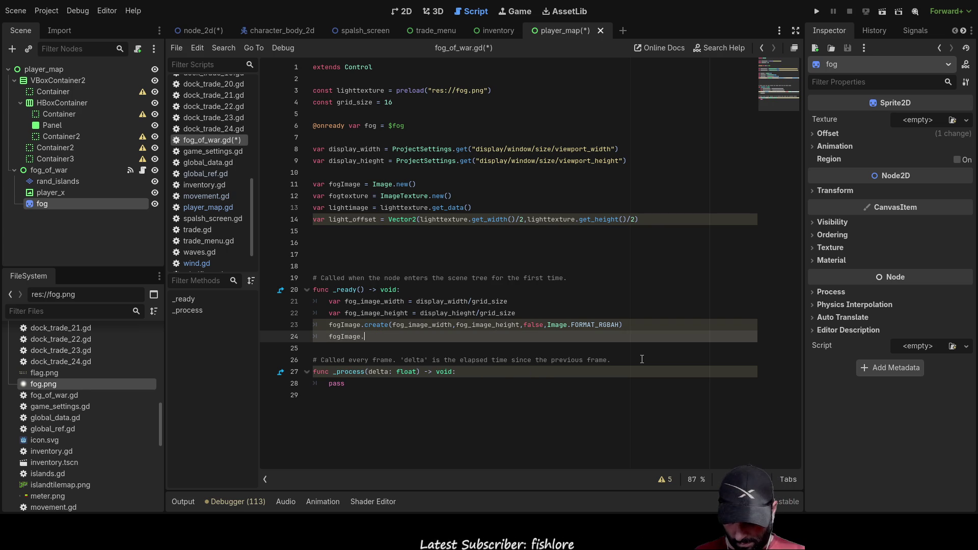
pyautogui.write('fi')
pyautogui.press('Return')
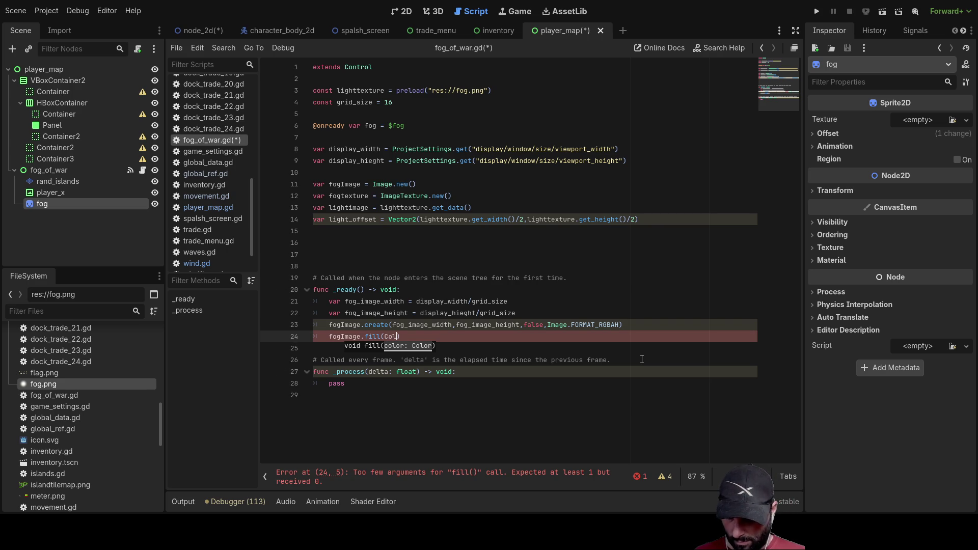
pyautogui.write('or')
pyautogui.write('.Bla')
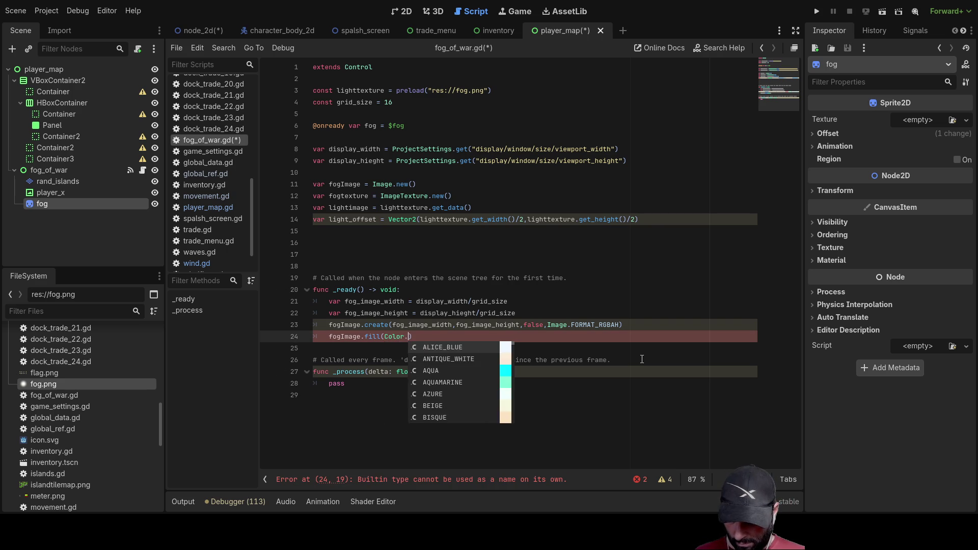
pyautogui.write('ck')
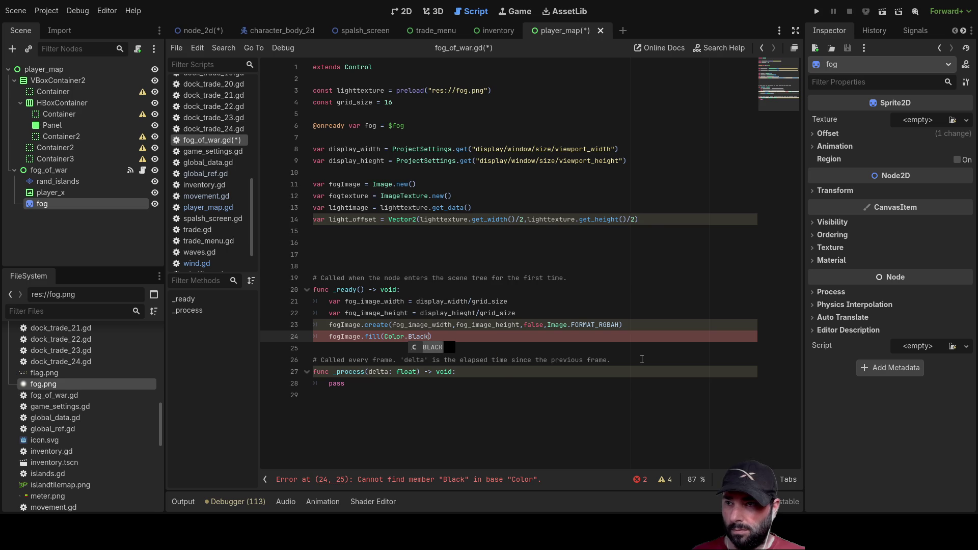
pyautogui.press('BackSpace')
pyautogui.press('BackSpace')
pyautogui.press('BackSpace')
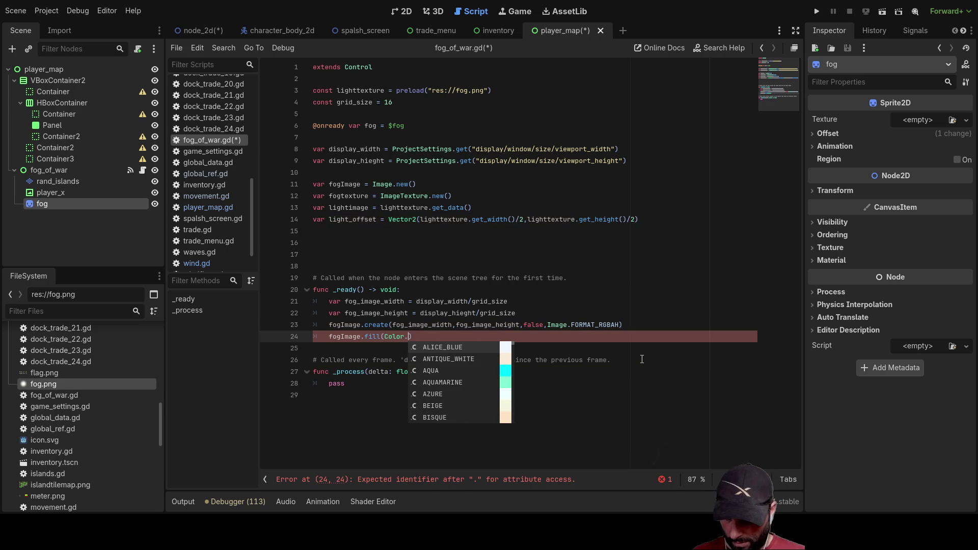
pyautogui.write('white')
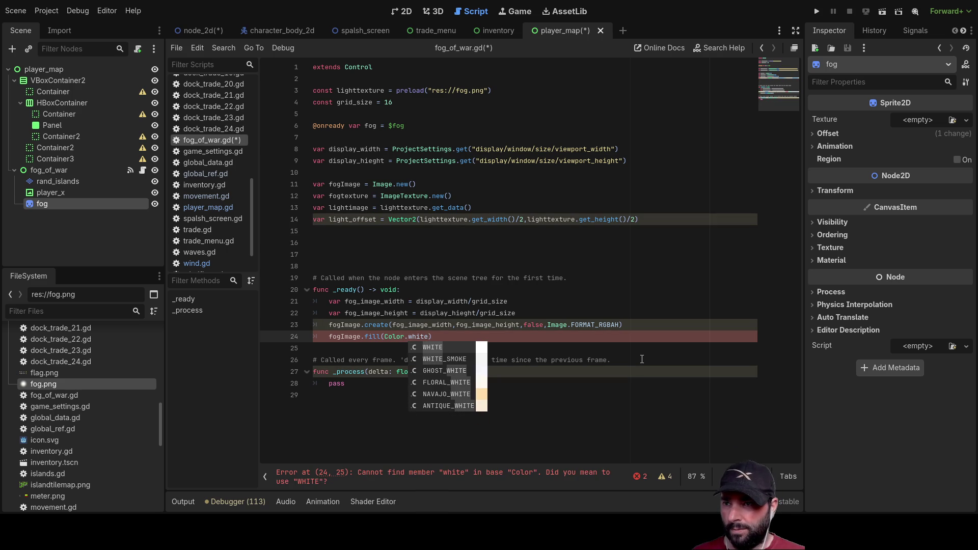
pyautogui.press('Return')
pyautogui.press('Down')
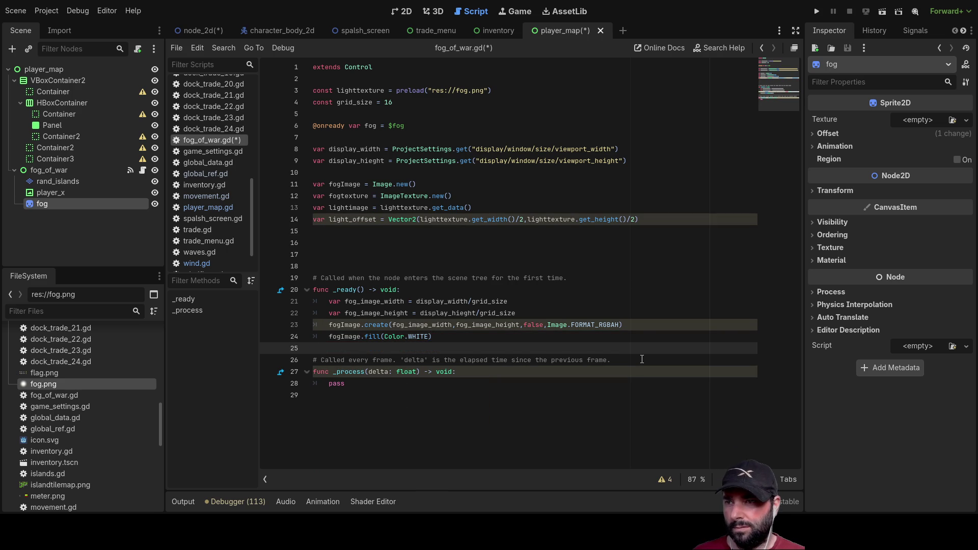
pyautogui.press('Return')
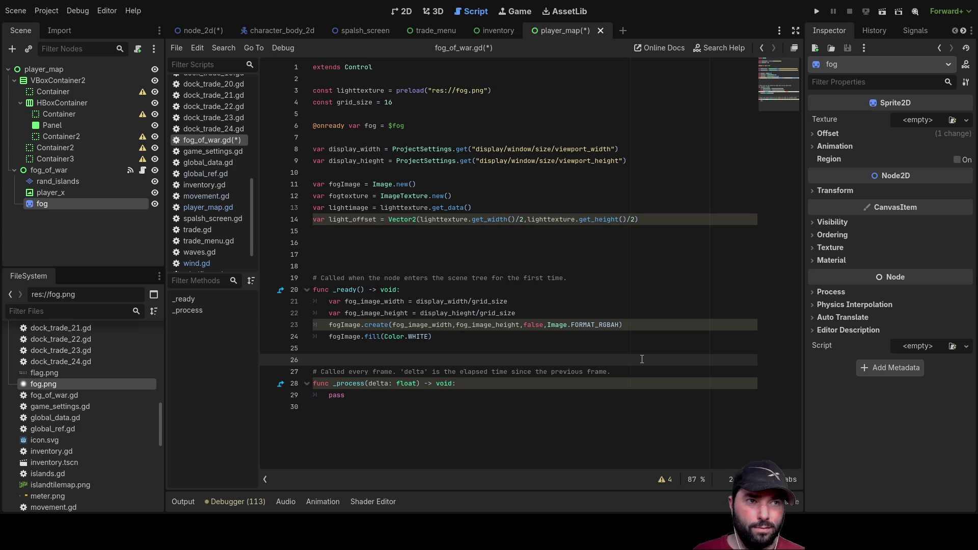
pyautogui.press('Up')
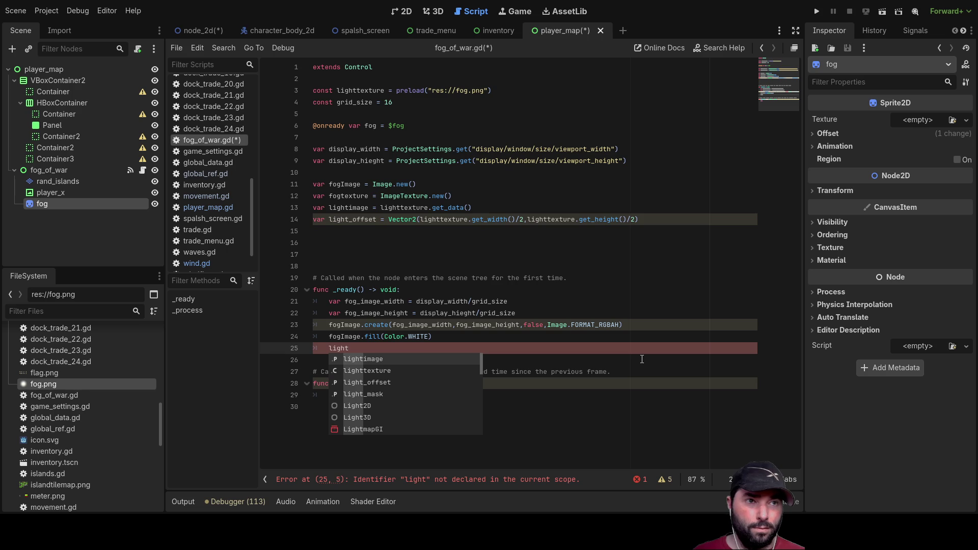
# - Write lightimage.convert(Image.FORMAT_RGBAH) on line 25 using autocomplete
pyautogui.press('Return')
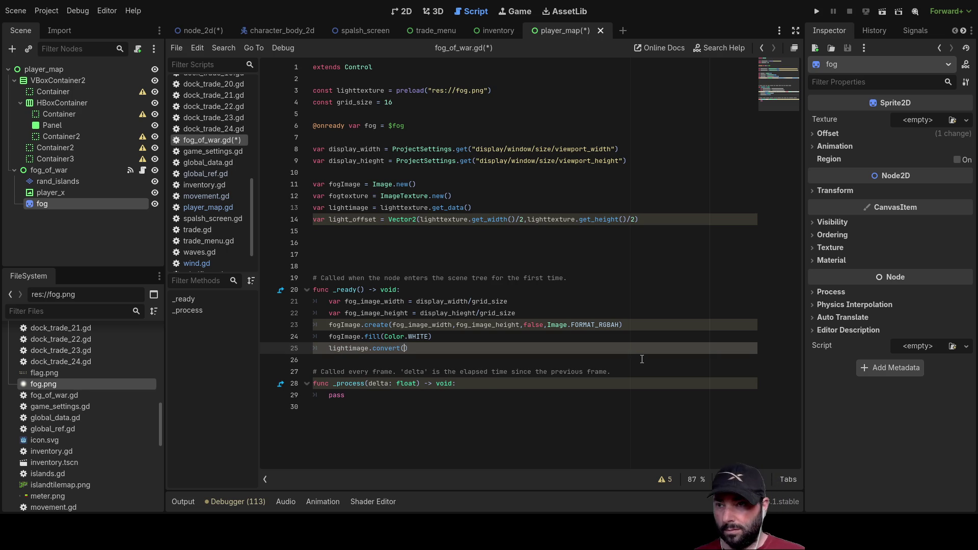
pyautogui.write('ge')
pyautogui.press('Return')
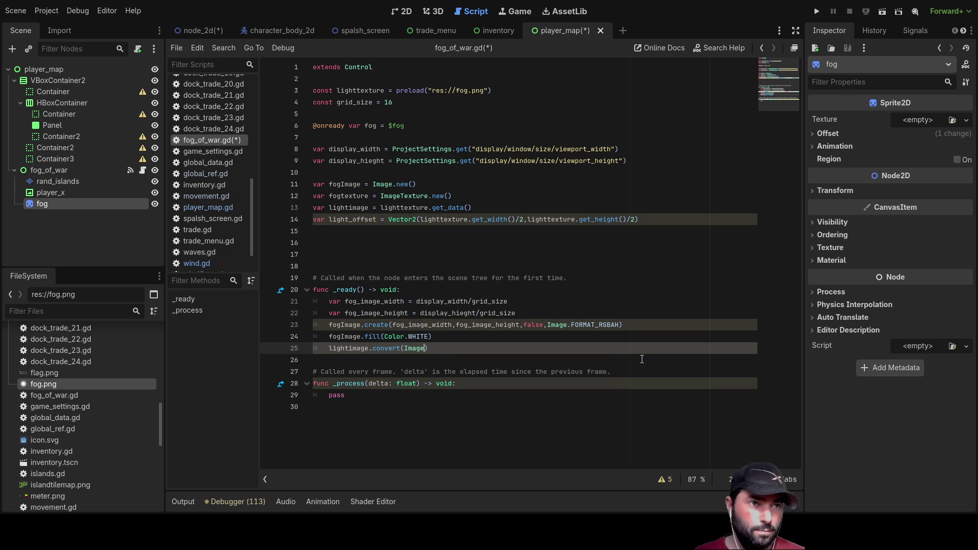
pyautogui.write('for')
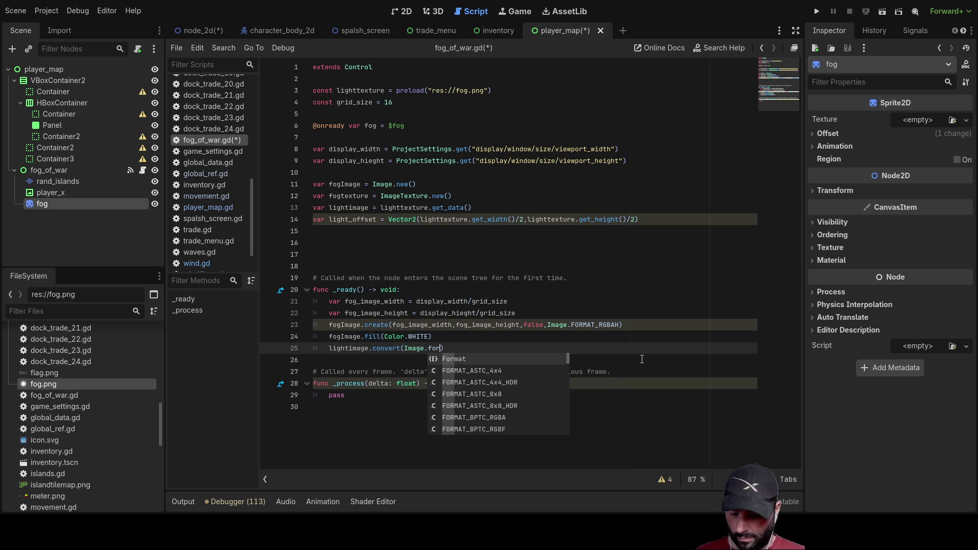
pyautogui.write('m')
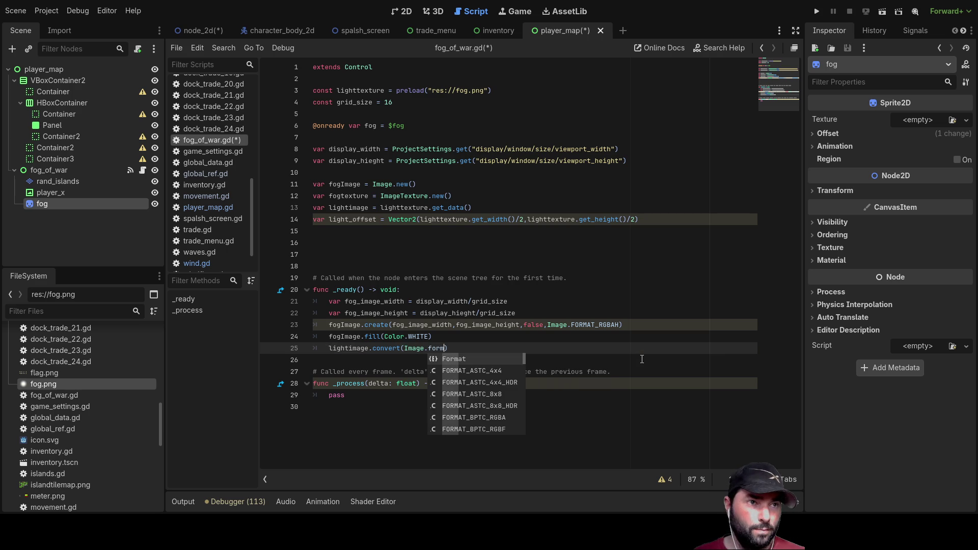
pyautogui.press('Return')
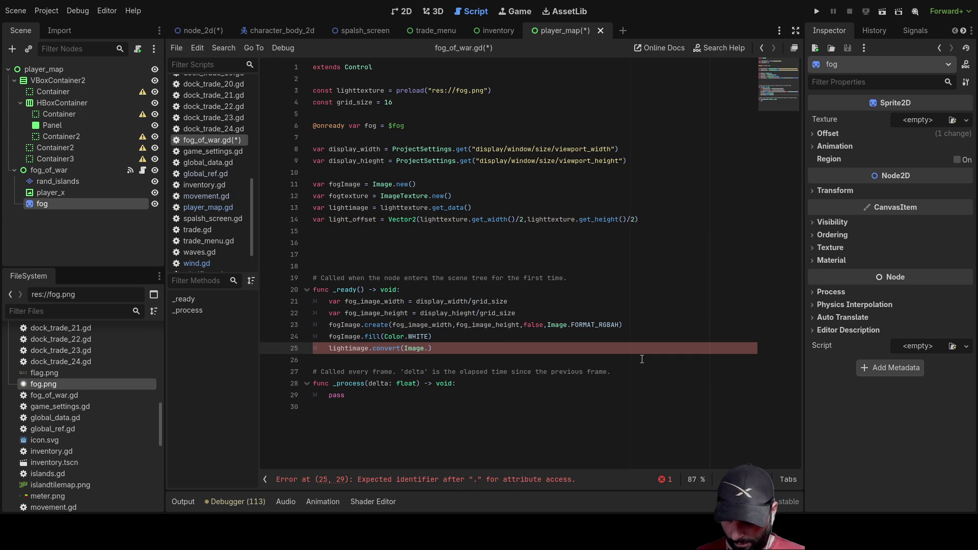
pyautogui.write('or')
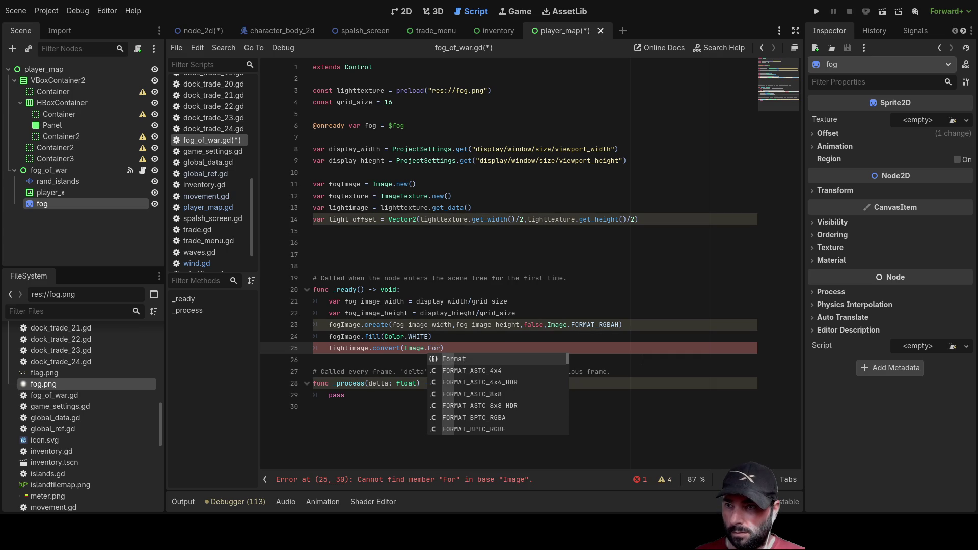
pyautogui.write('mat_')
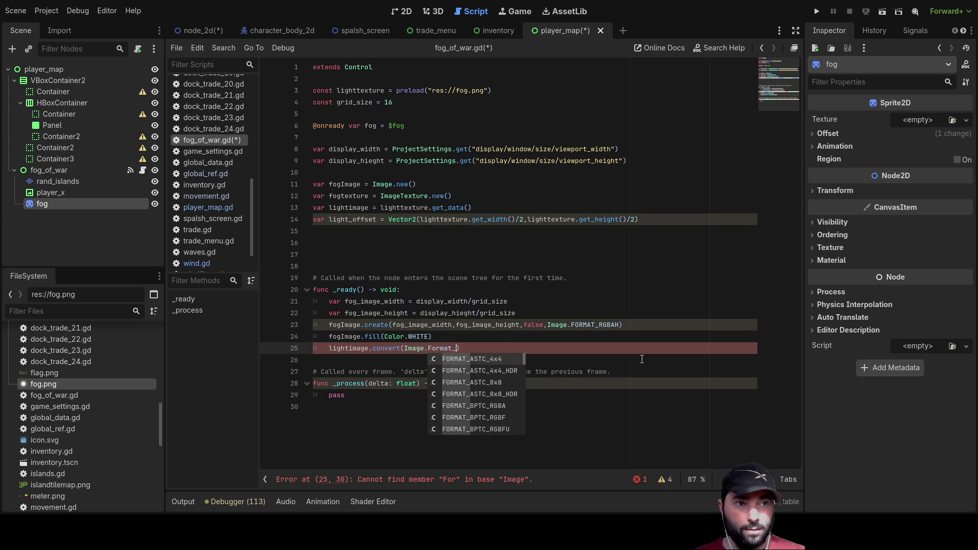
pyautogui.write('RG')
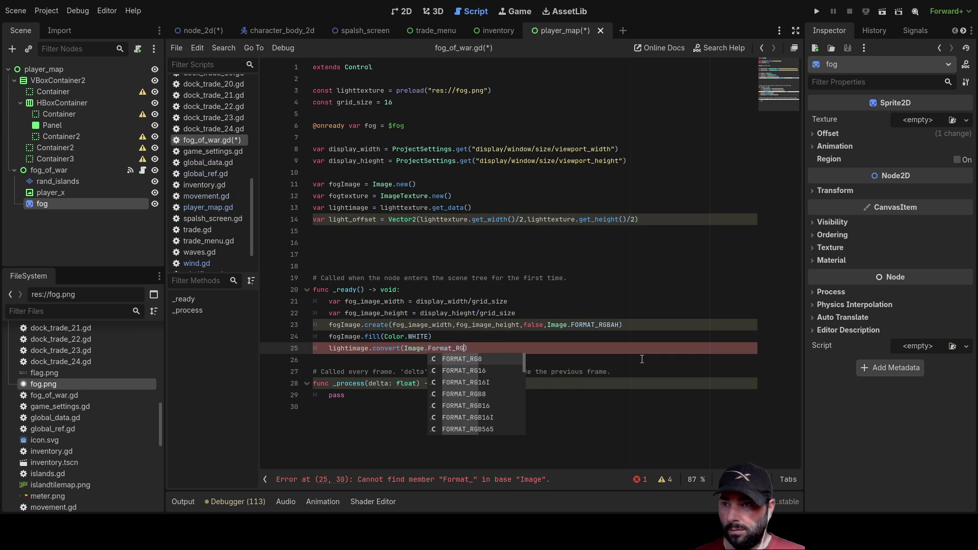
pyautogui.press('Down')
pyautogui.press('Down')
pyautogui.press('Down')
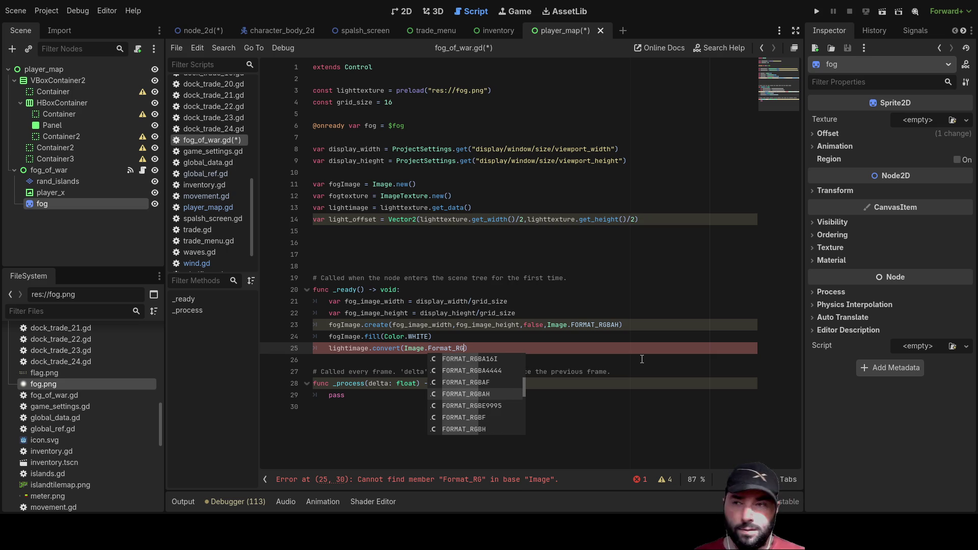
pyautogui.press('Return')
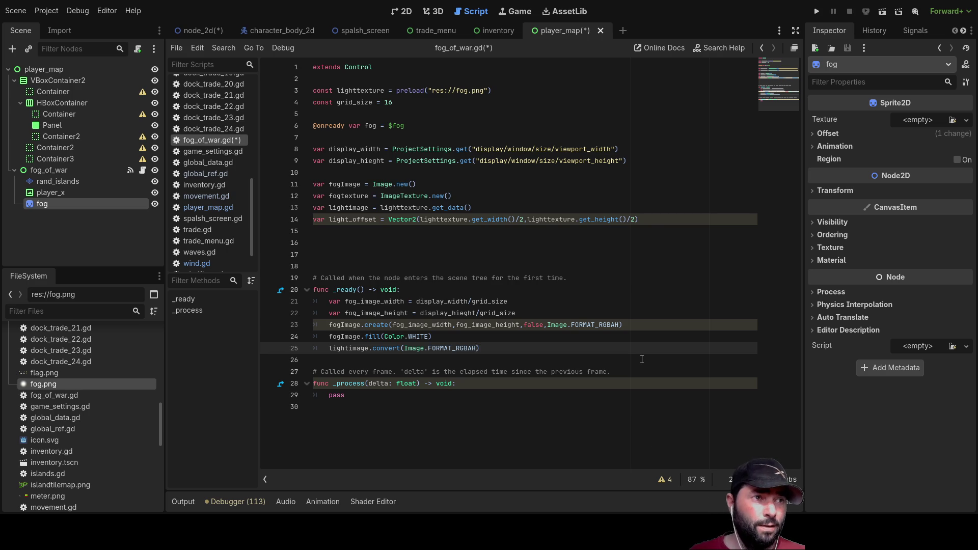
# - Set fog.scale = grid_size on line 26, leaving blank lines below
pyautogui.click(642, 359)
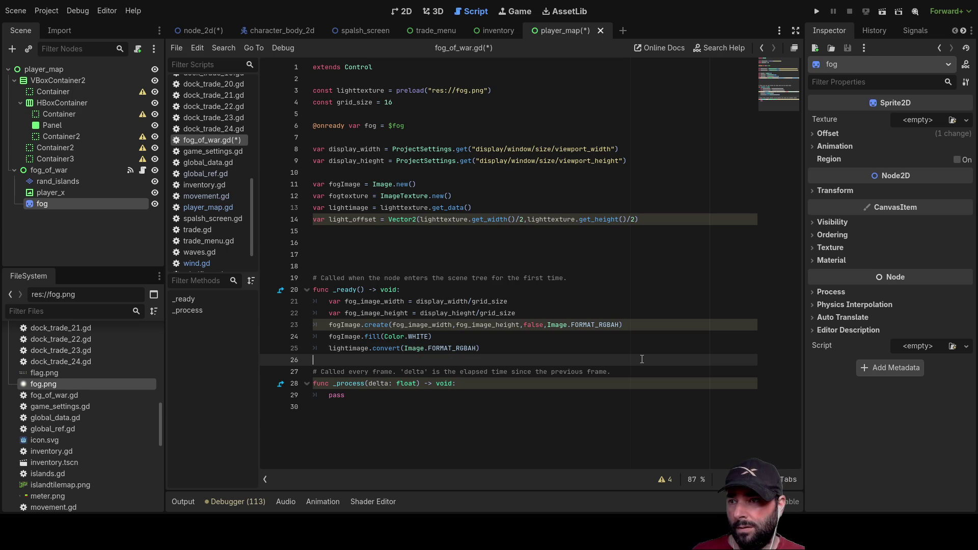
pyautogui.press('Up')
pyautogui.press('Down')
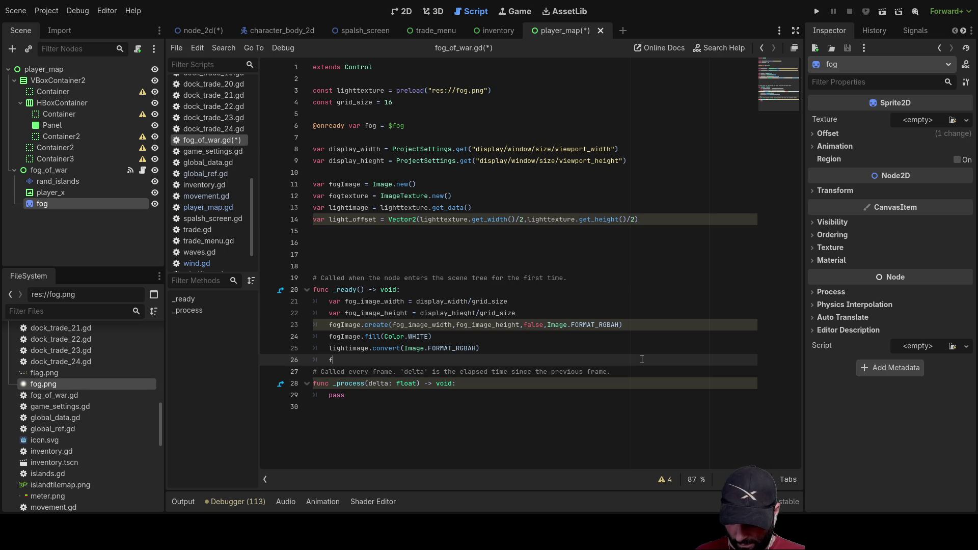
pyautogui.write('og.sca')
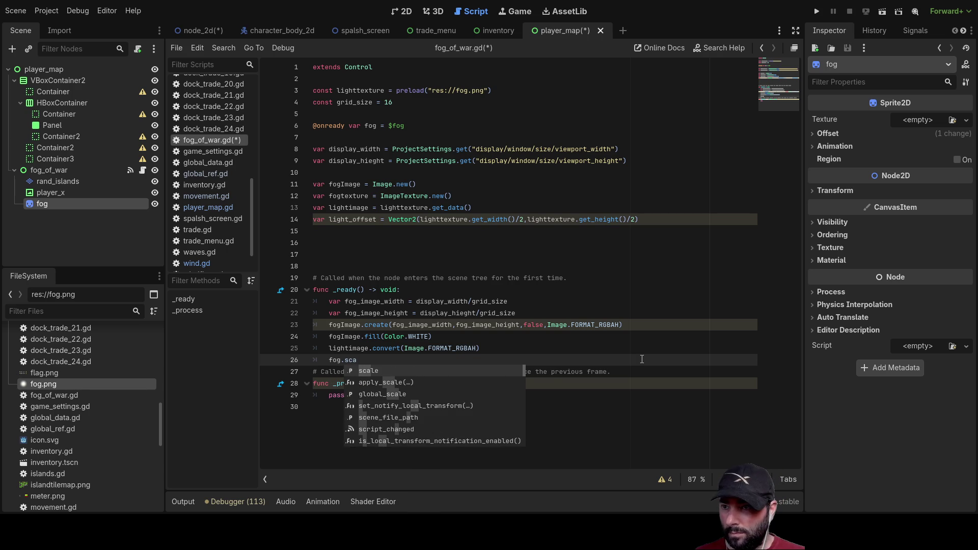
pyautogui.press('Return')
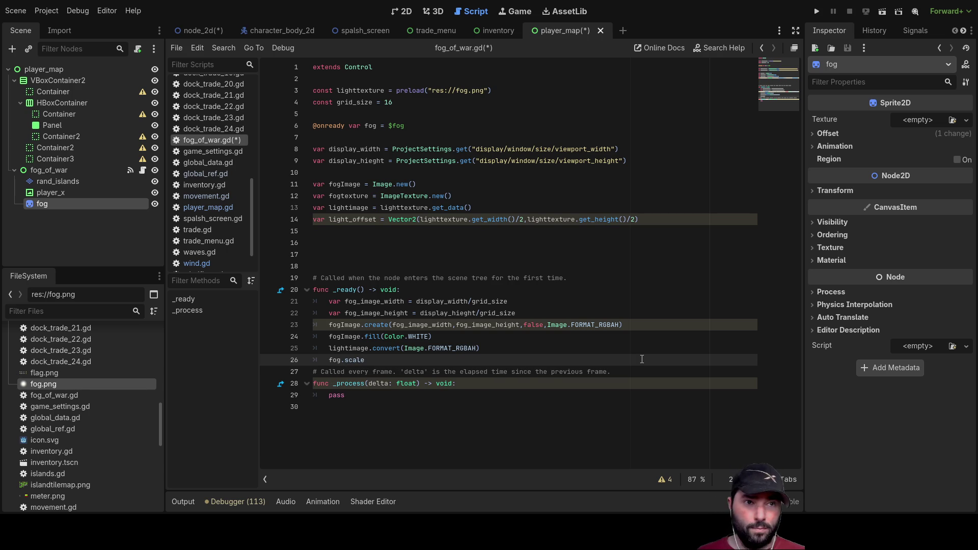
pyautogui.write('= gr')
pyautogui.press('Return')
pyautogui.press('Return')
pyautogui.press('Return')
pyautogui.press('Return')
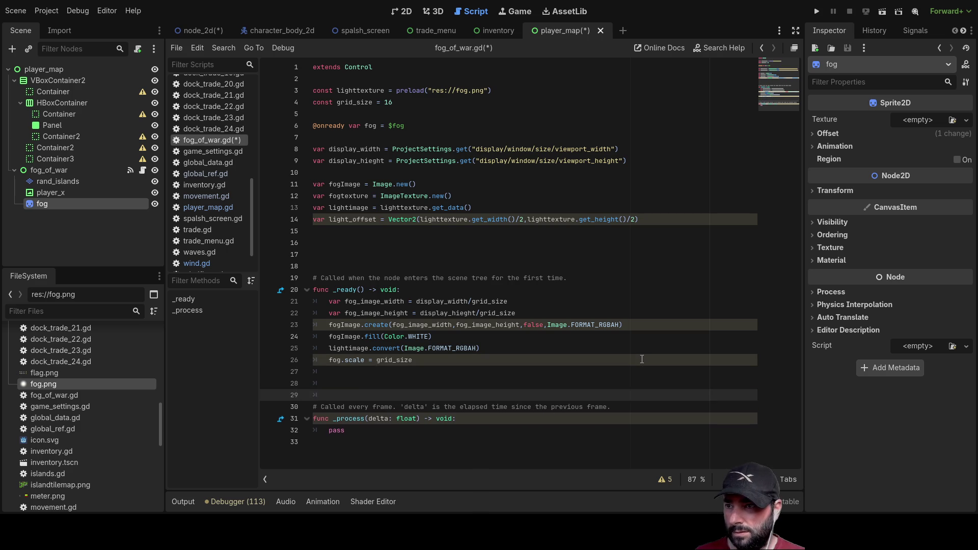
pyautogui.press('Up')
pyautogui.press('Up')
pyautogui.press('Up')
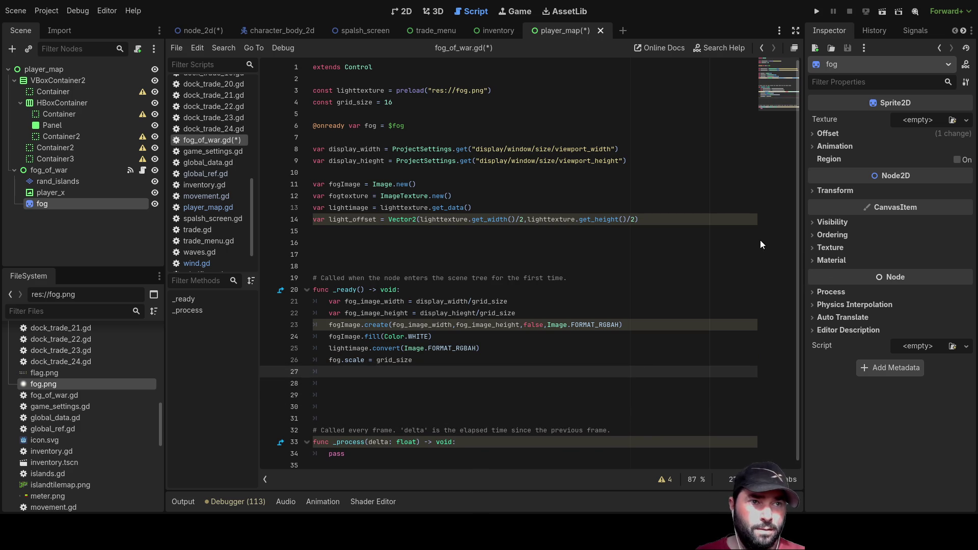
pyautogui.click(334, 385)
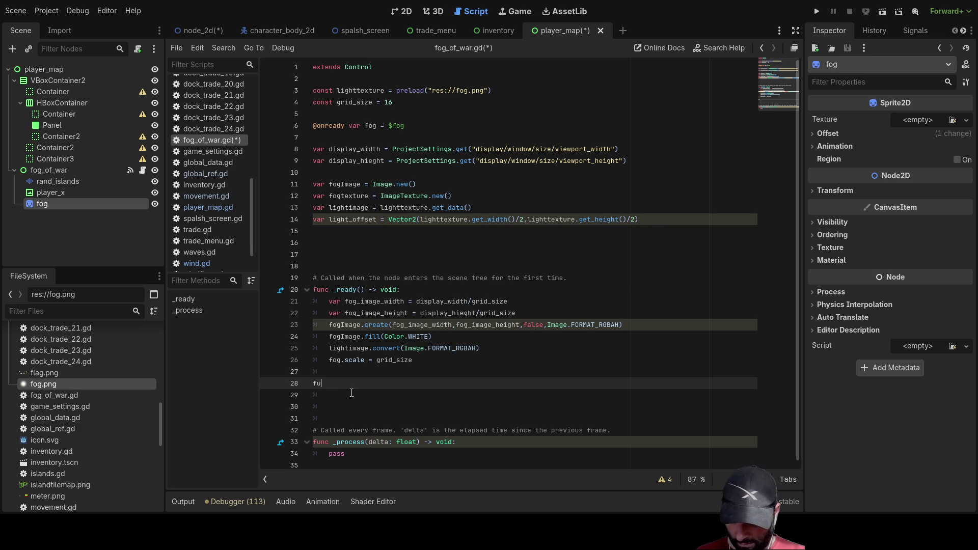
# - Declare func update_fog(new_grid_position) whose body calls fogImage.lock() and lightImage.lock()
pyautogui.write('unc update_fog')
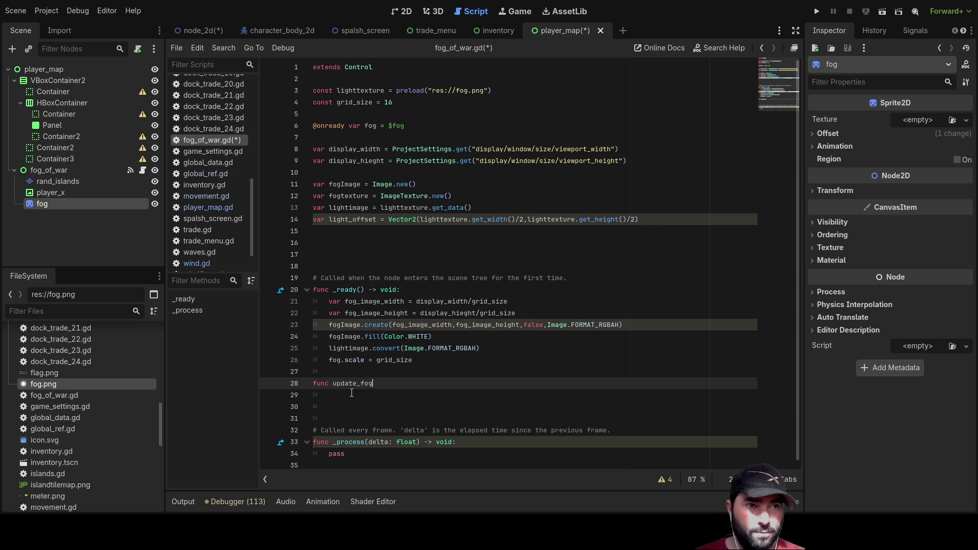
pyautogui.write('(new')
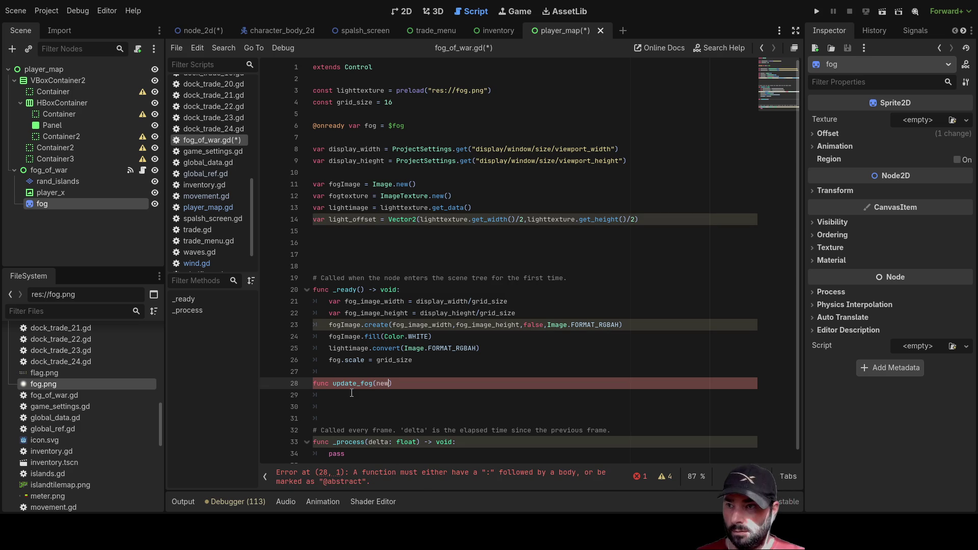
pyautogui.write('_grid_pos')
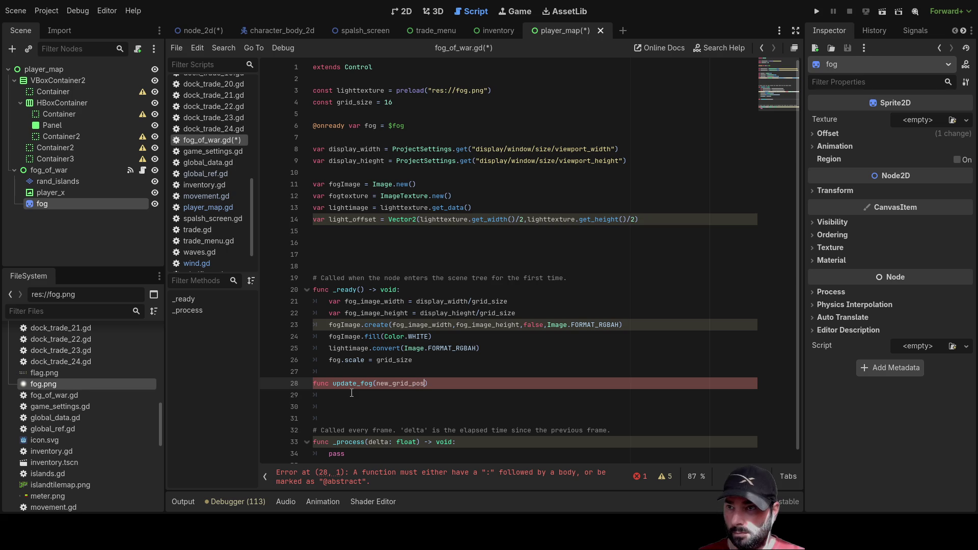
pyautogui.write('ition')
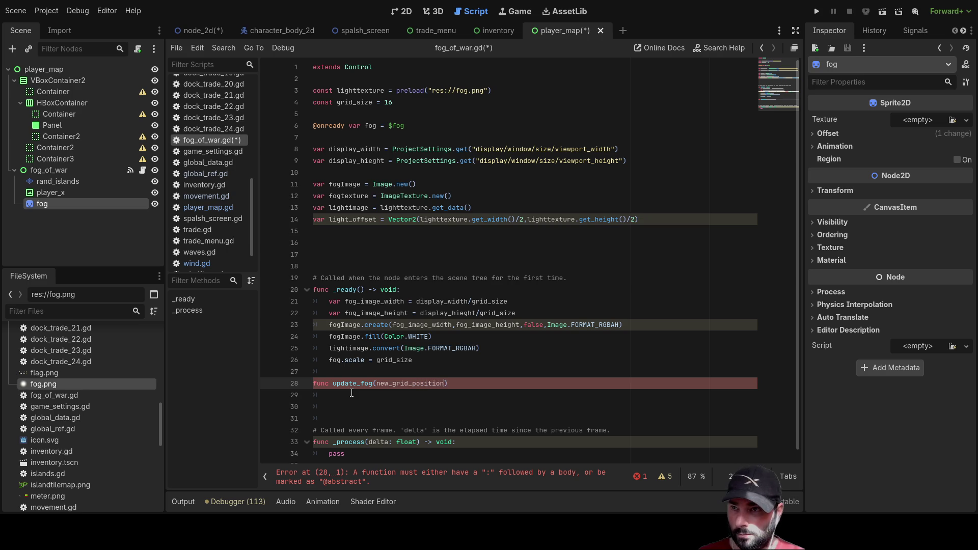
pyautogui.press('Return')
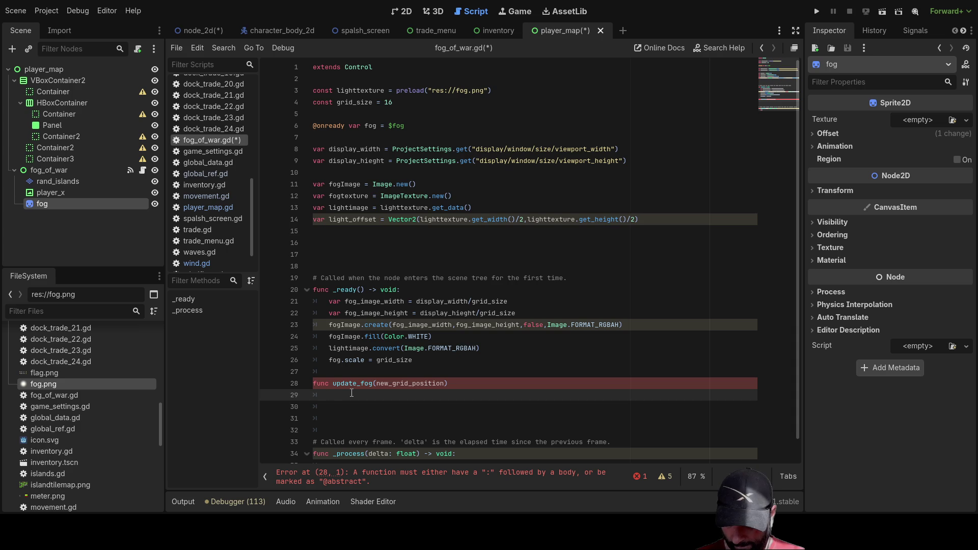
pyautogui.write('fog')
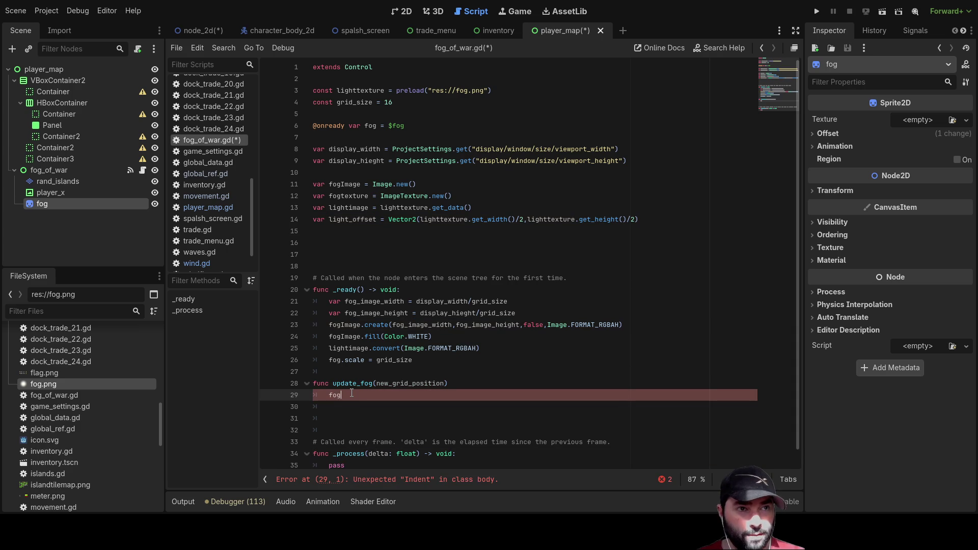
pyautogui.write('I')
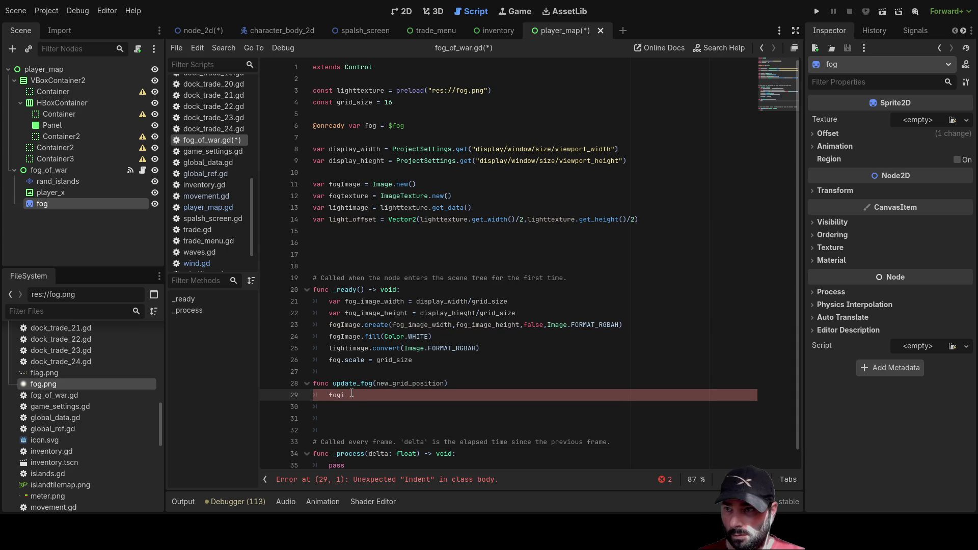
pyautogui.write('mage')
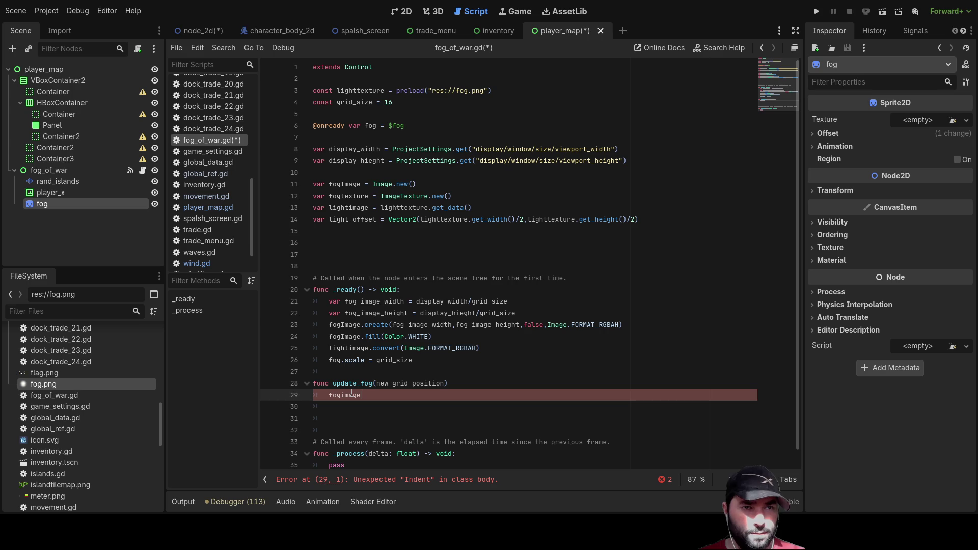
pyautogui.press('BackSpace')
pyautogui.press('BackSpace')
pyautogui.press('BackSpace')
pyautogui.write('mage')
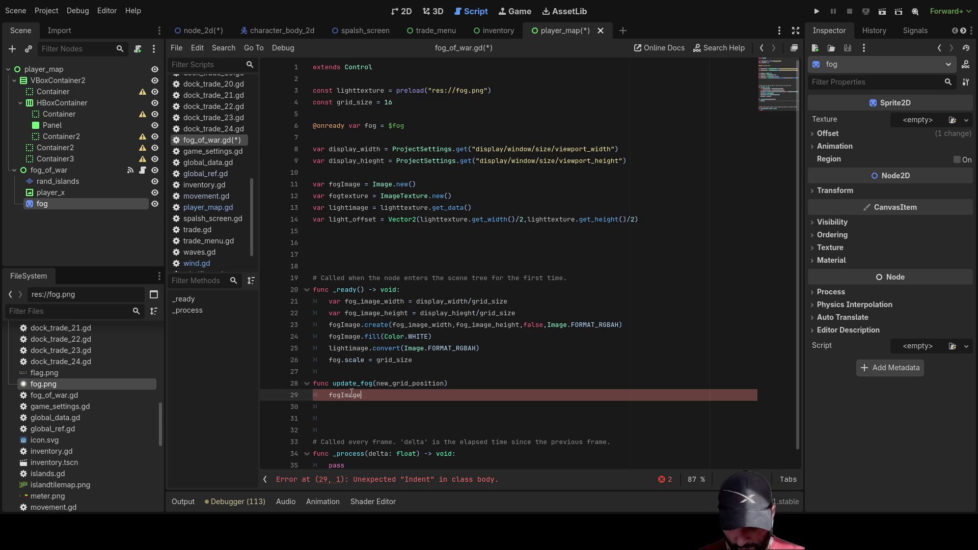
pyautogui.write('lock()')
pyautogui.press('Return')
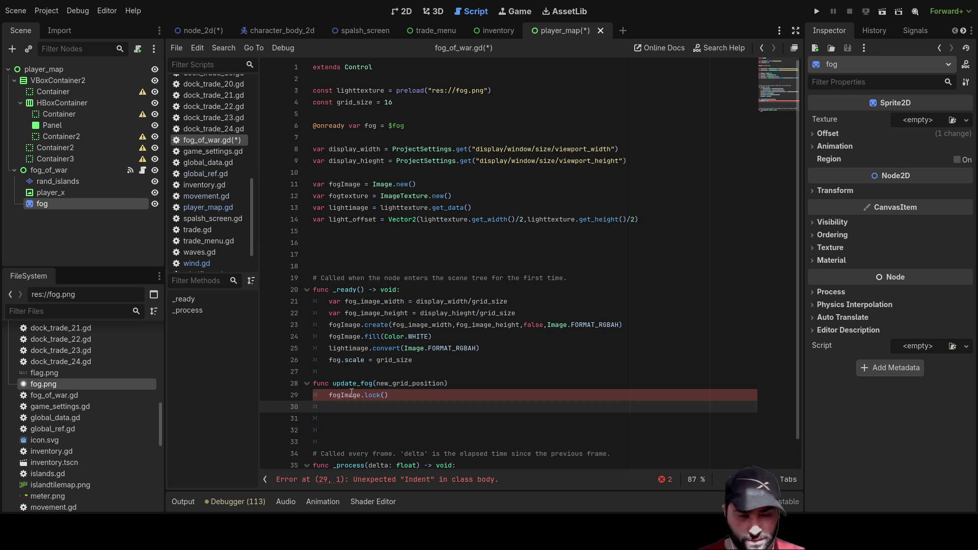
pyautogui.write('light')
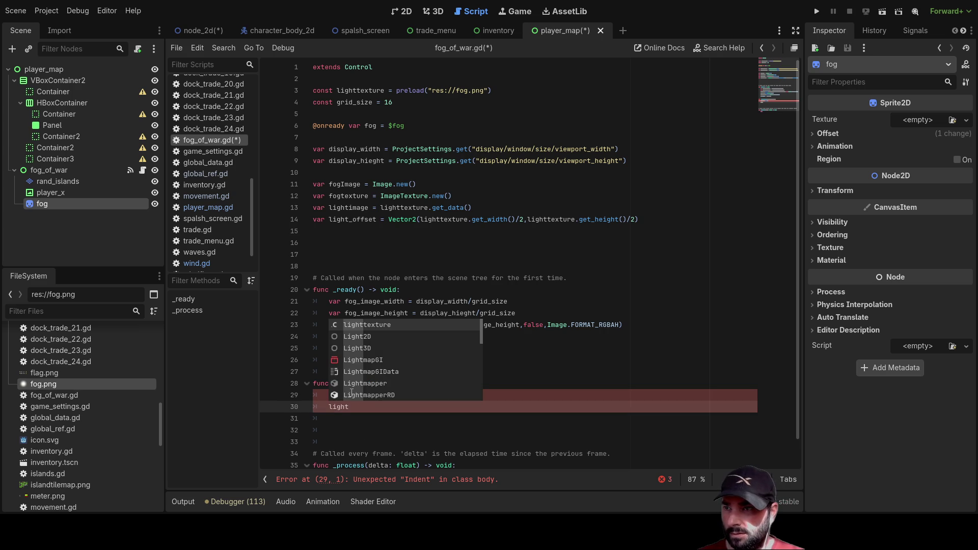
pyautogui.write('Im')
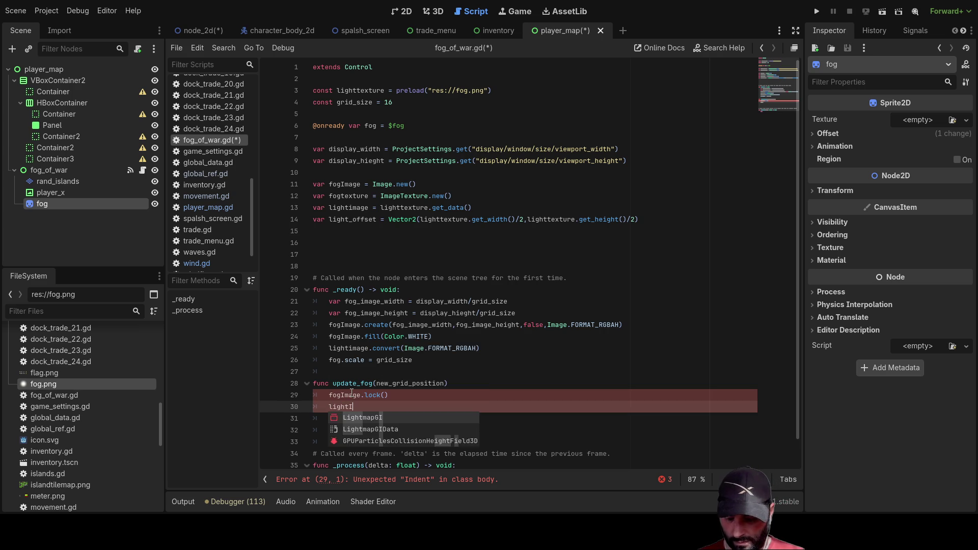
pyautogui.write('age.')
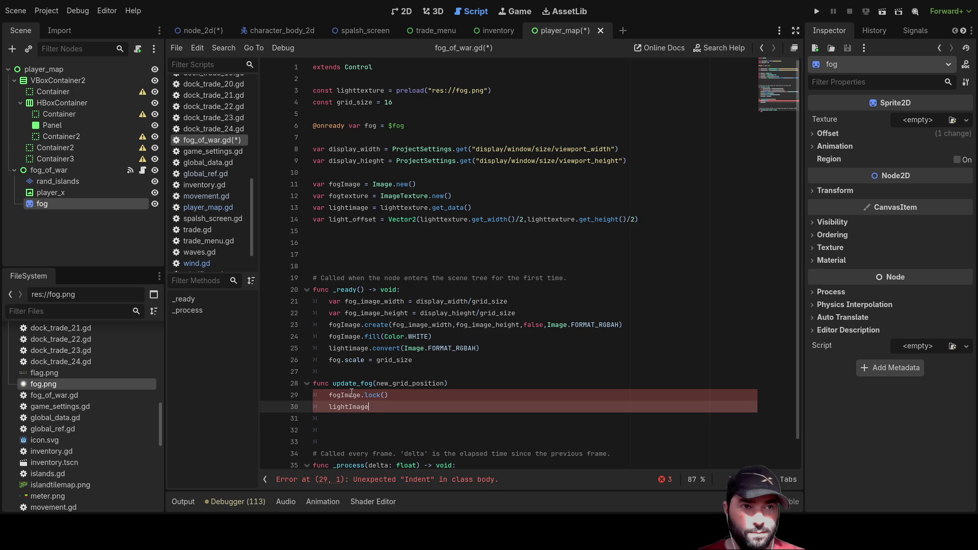
pyautogui.write('lock()')
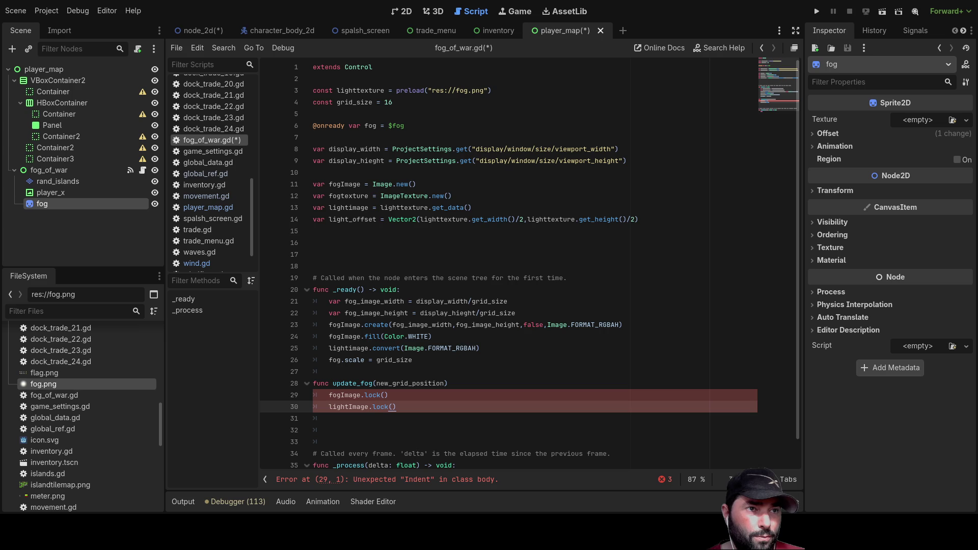
pyautogui.click(356, 428)
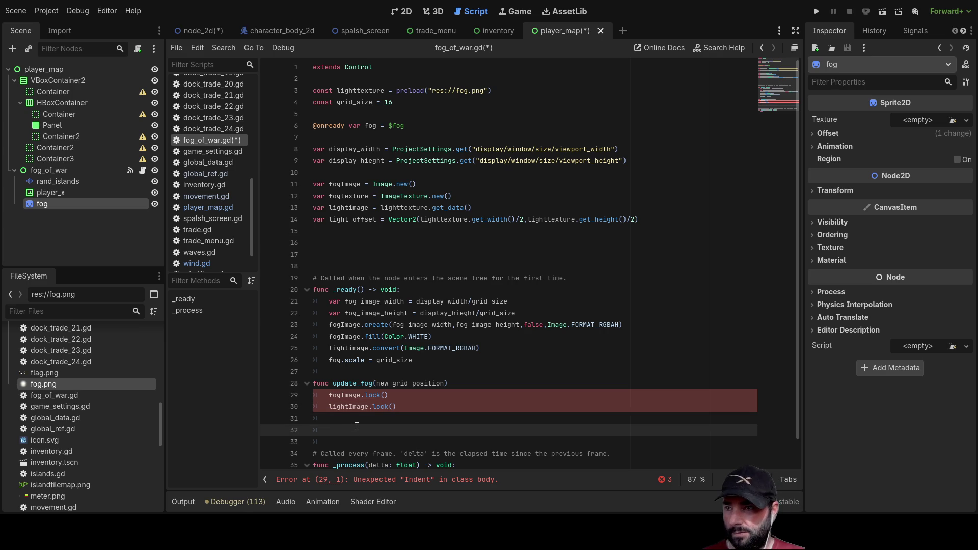
# - Start var light_rect = Rect2(Vector2.ZERO, Vector2()) in update_fog
pyautogui.write('var')
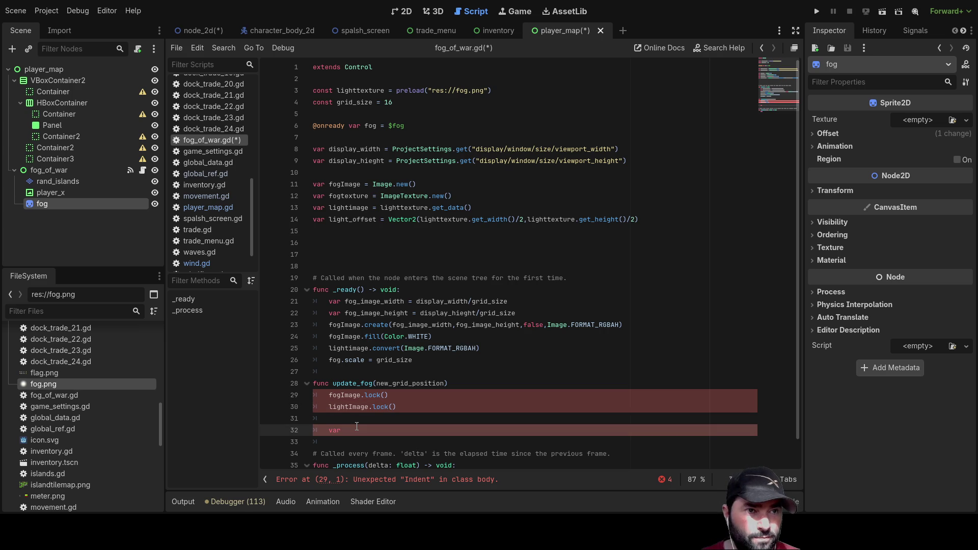
pyautogui.write(' light_r')
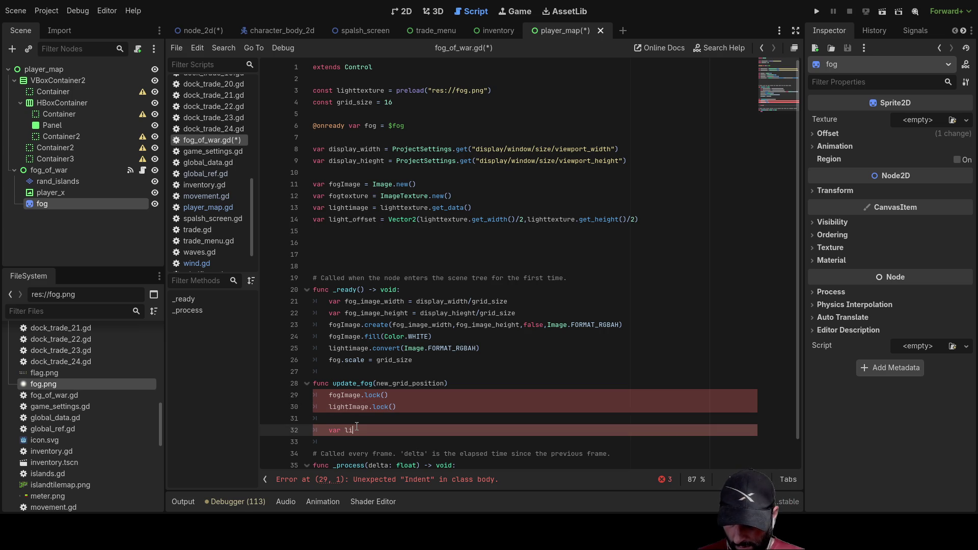
pyautogui.write('ect ')
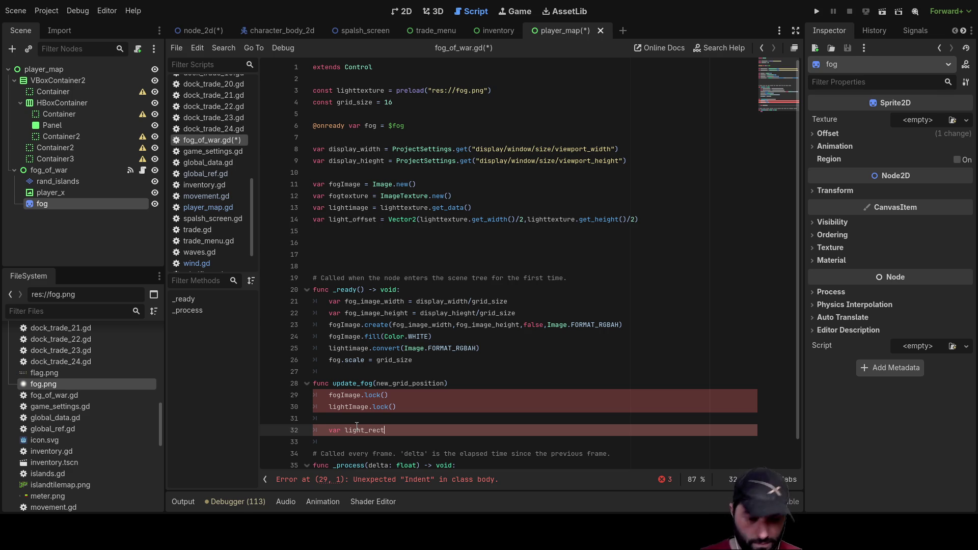
pyautogui.write('= ')
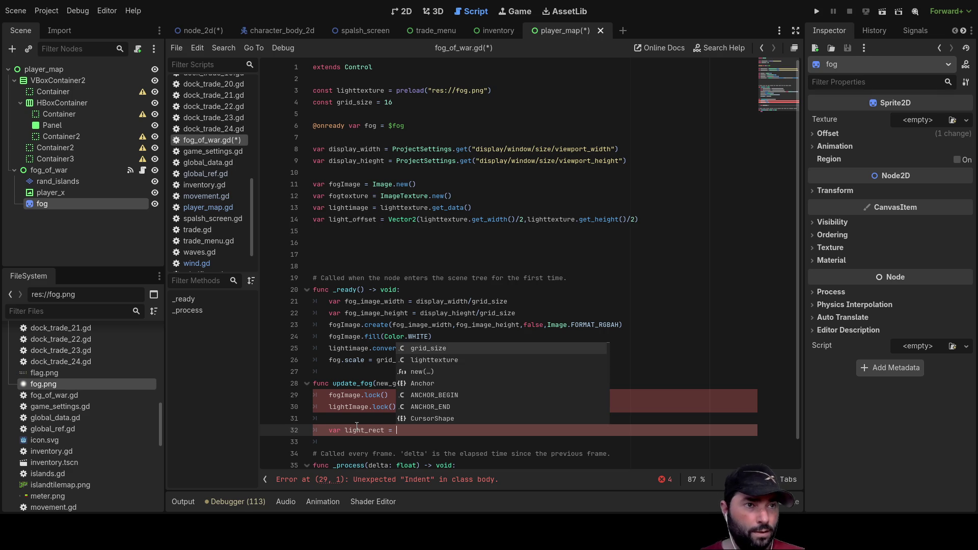
pyautogui.write('Rect2')
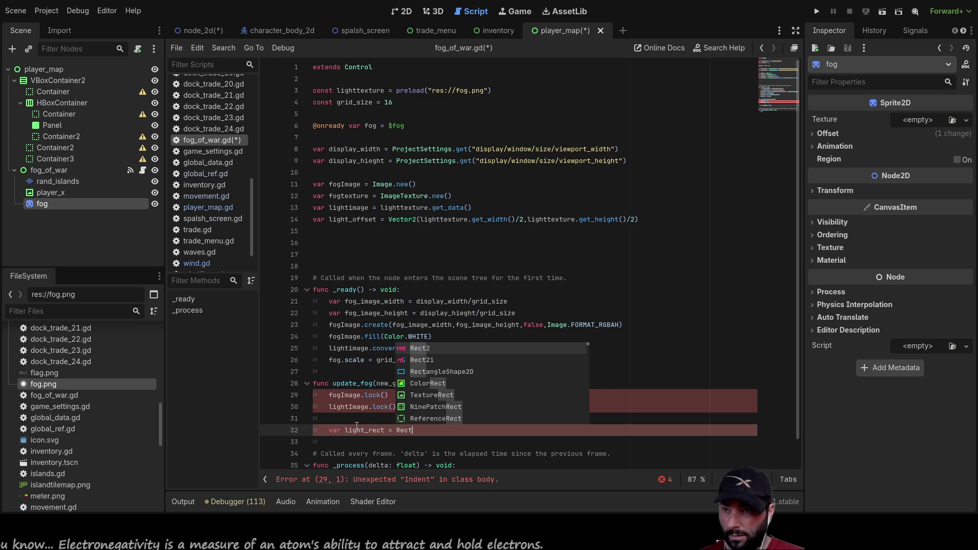
pyautogui.press('Escape')
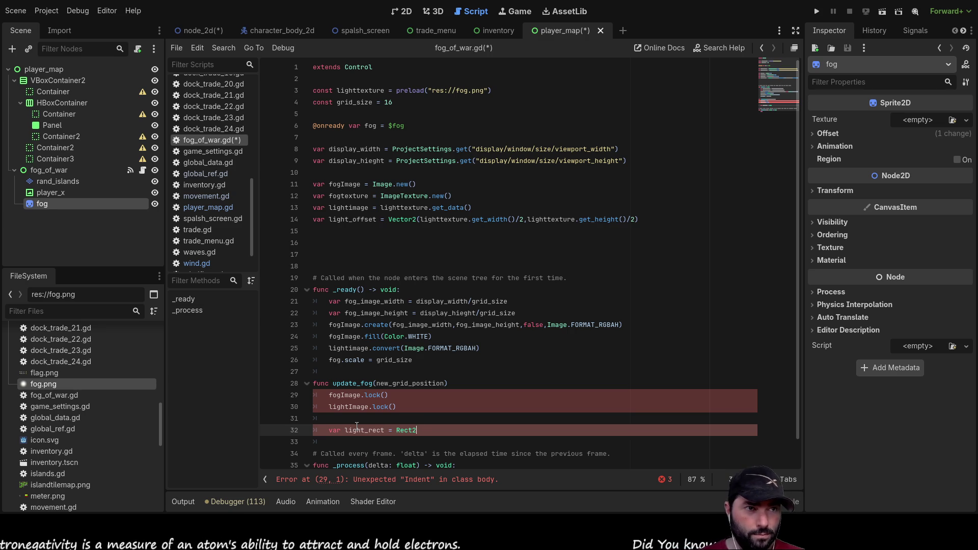
pyautogui.write('()')
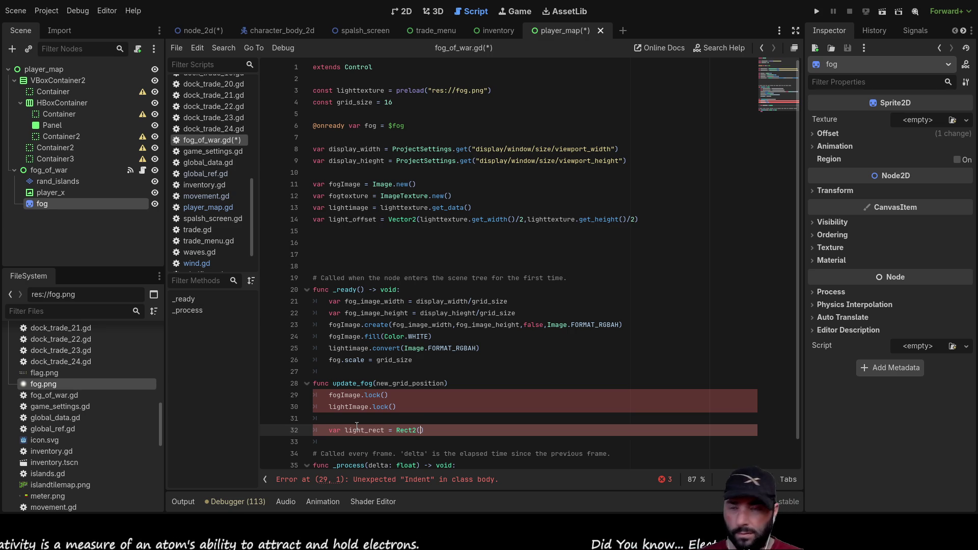
pyautogui.write('Vect')
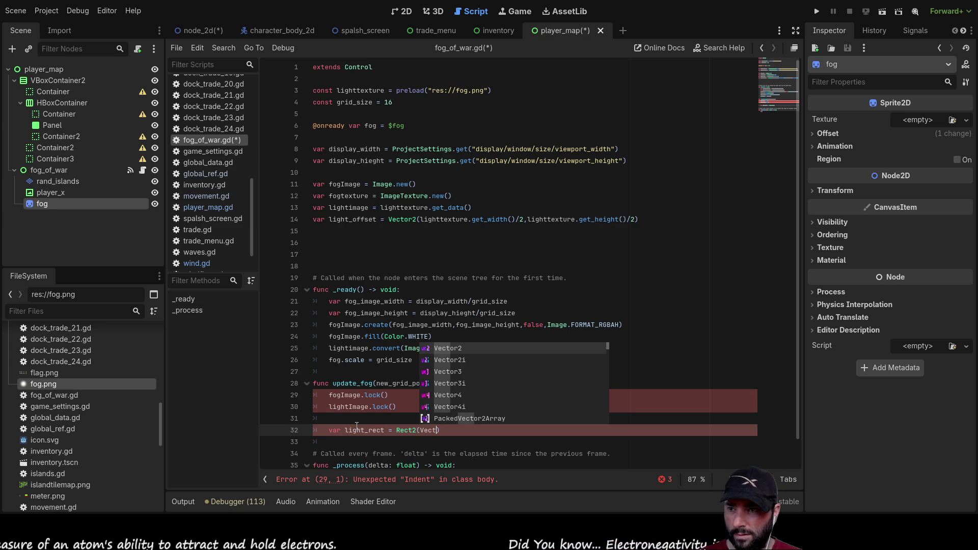
pyautogui.press('Return')
pyautogui.write('(')
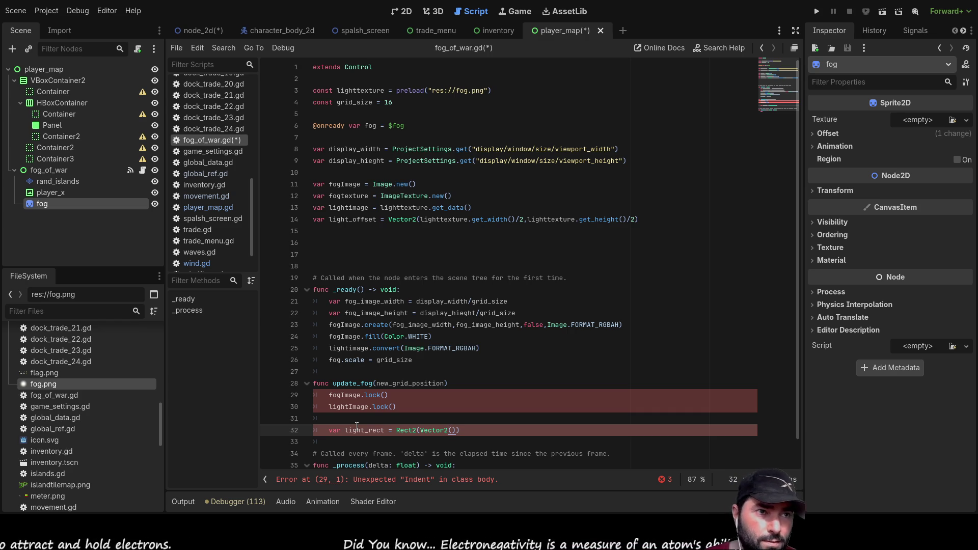
pyautogui.press('BackSpace')
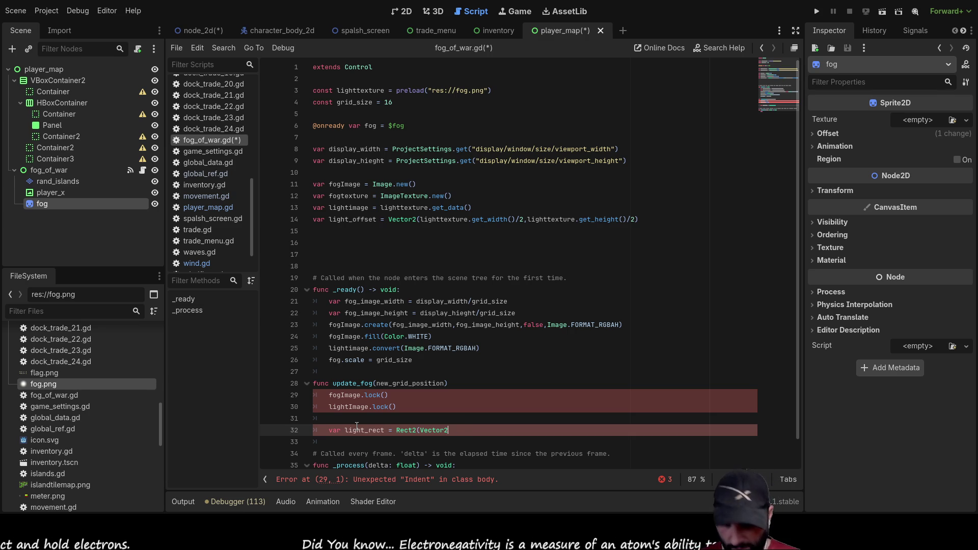
pyautogui.write('.')
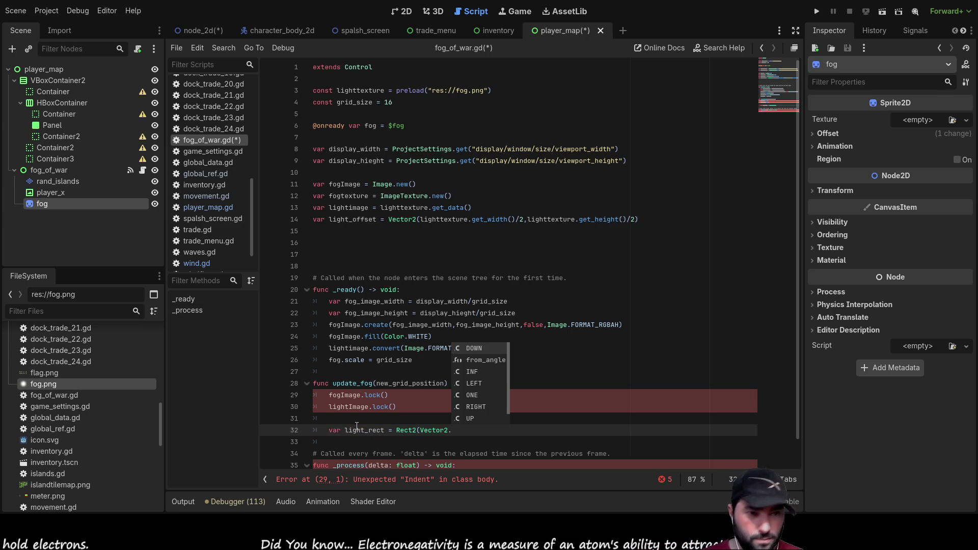
pyautogui.write('ZERO')
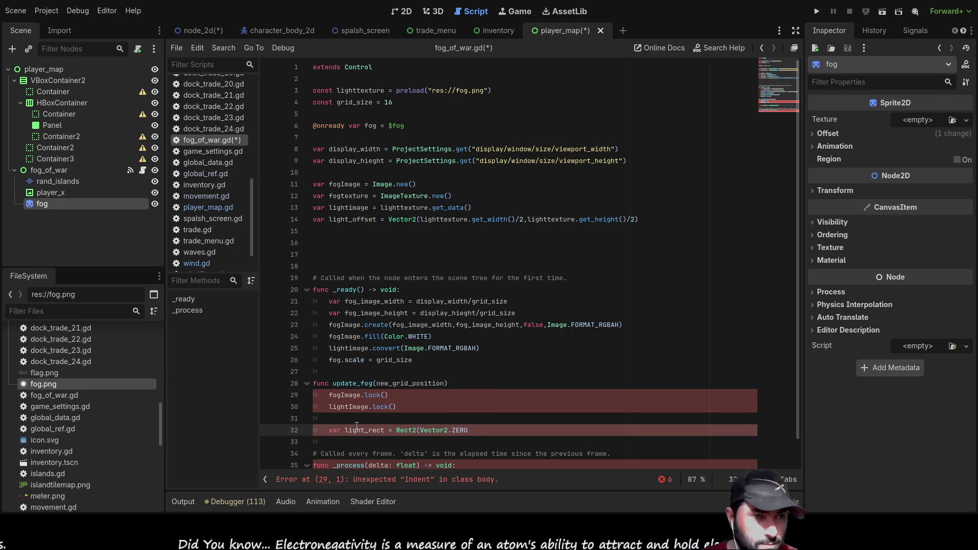
pyautogui.write(',')
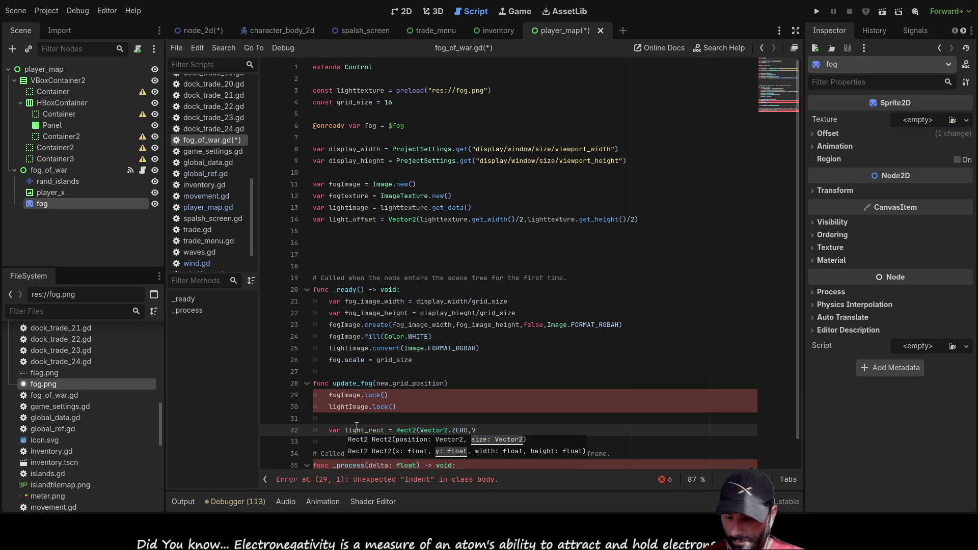
pyautogui.write('Ve')
pyautogui.press('Return')
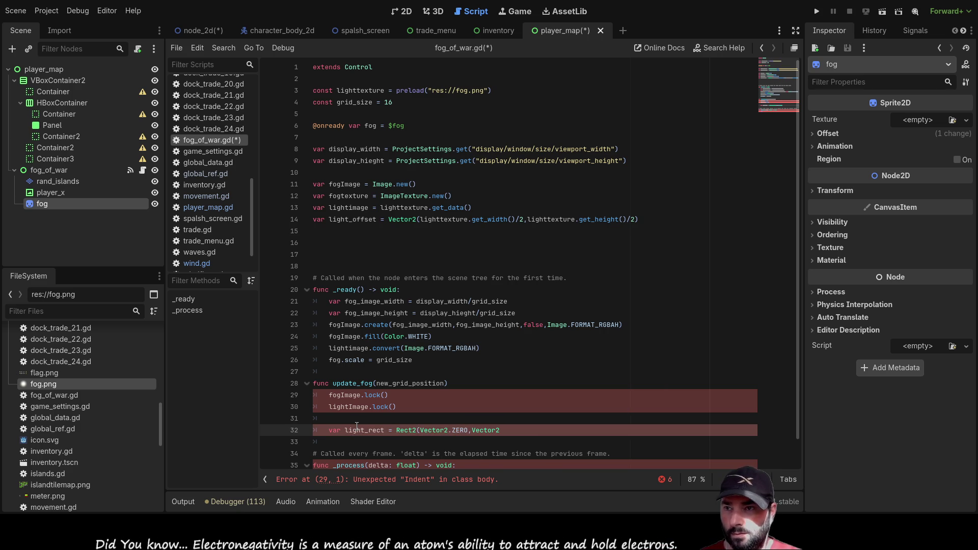
pyautogui.write('()')
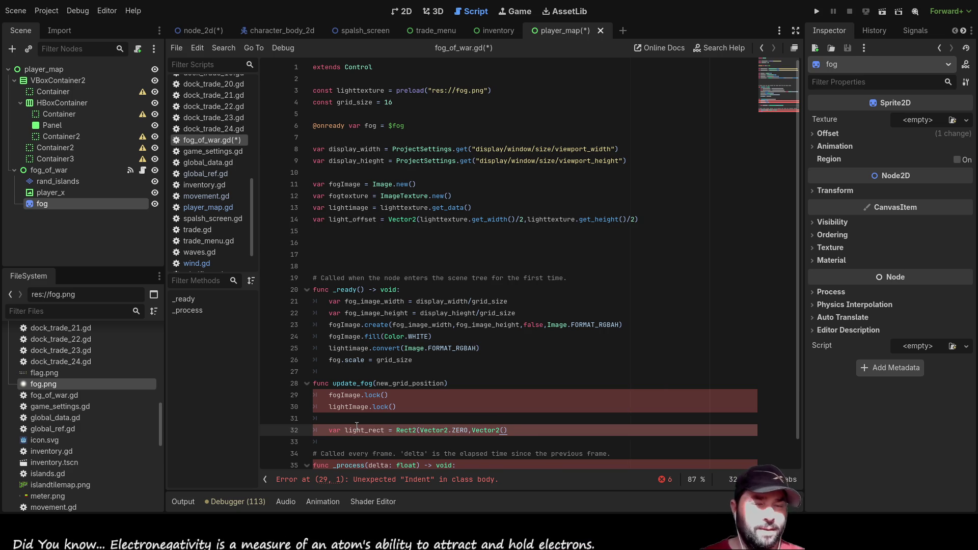
pyautogui.press('Left')
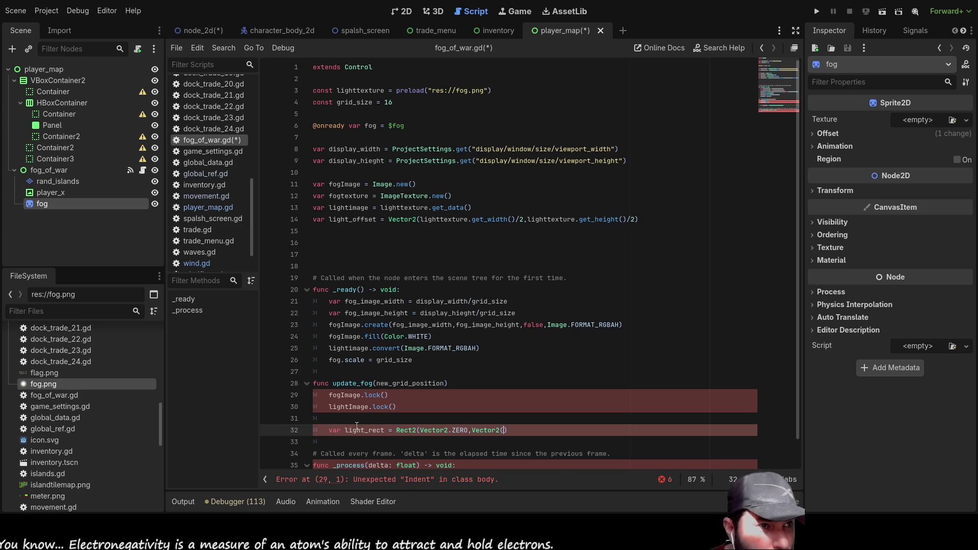
# - Fill the size Vector2 with lightImage.get_width() and lightimage.get_height(), then add a new line
pyautogui.write('light')
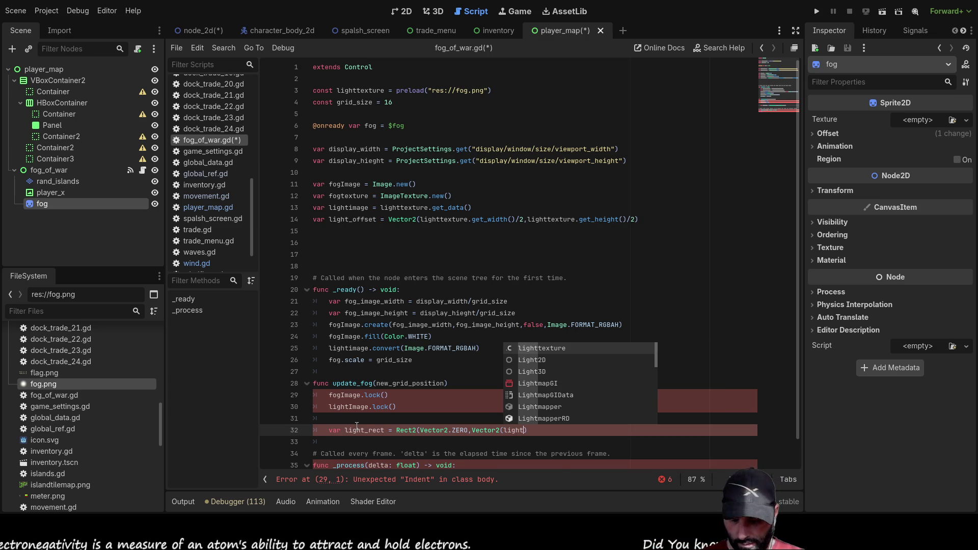
pyautogui.write('I')
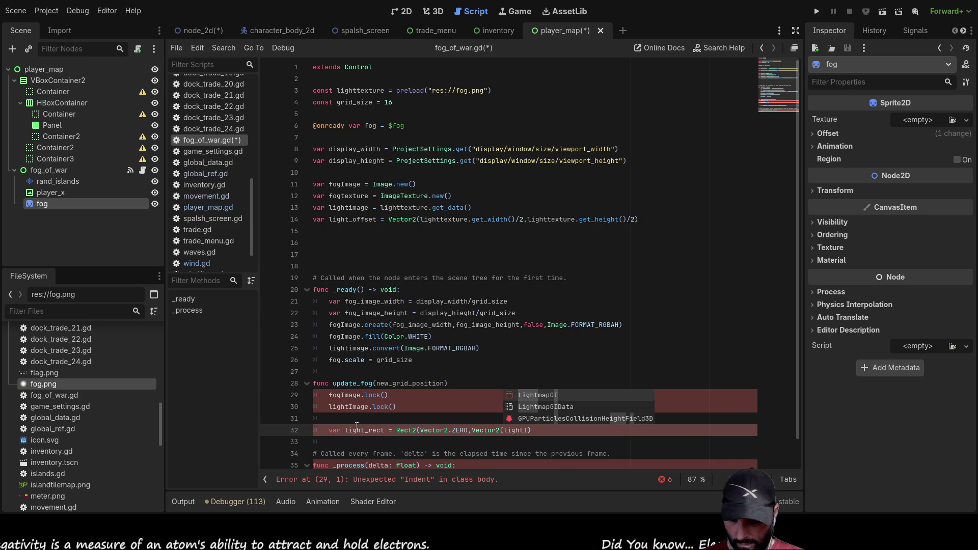
pyautogui.write('mage')
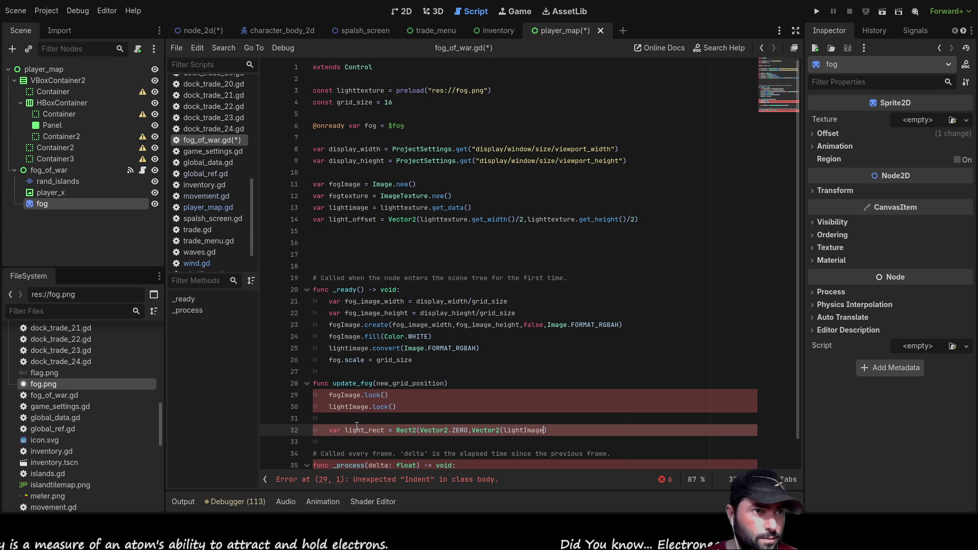
pyautogui.write('.get')
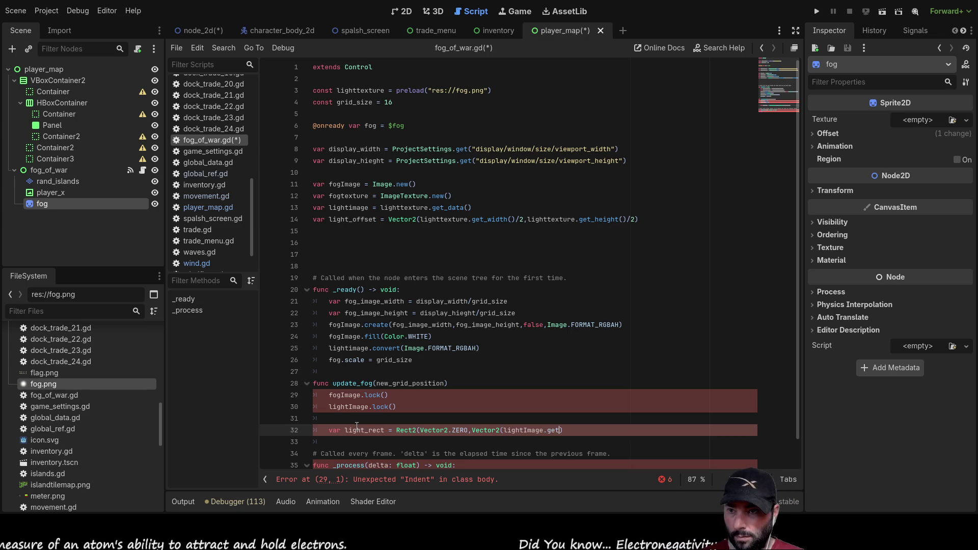
pyautogui.write('_width')
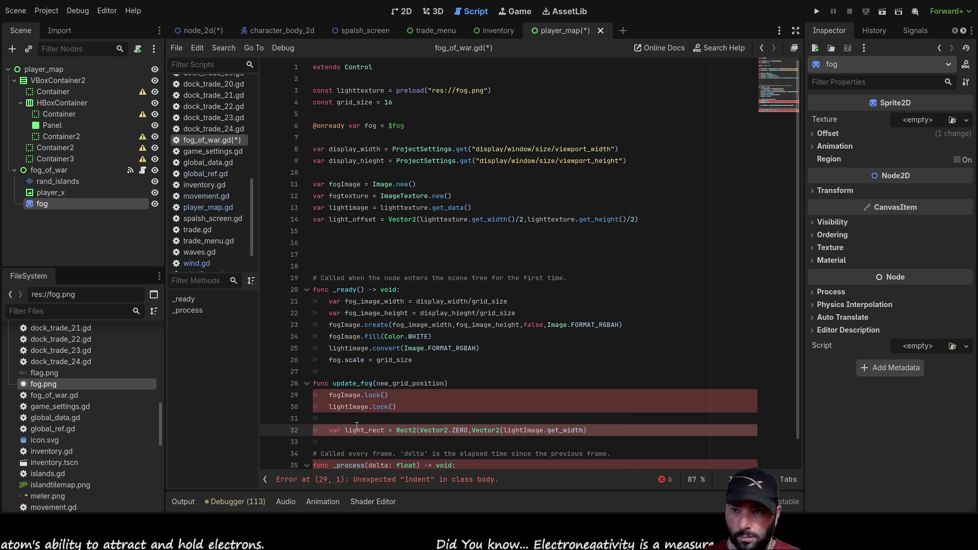
pyautogui.write('(),')
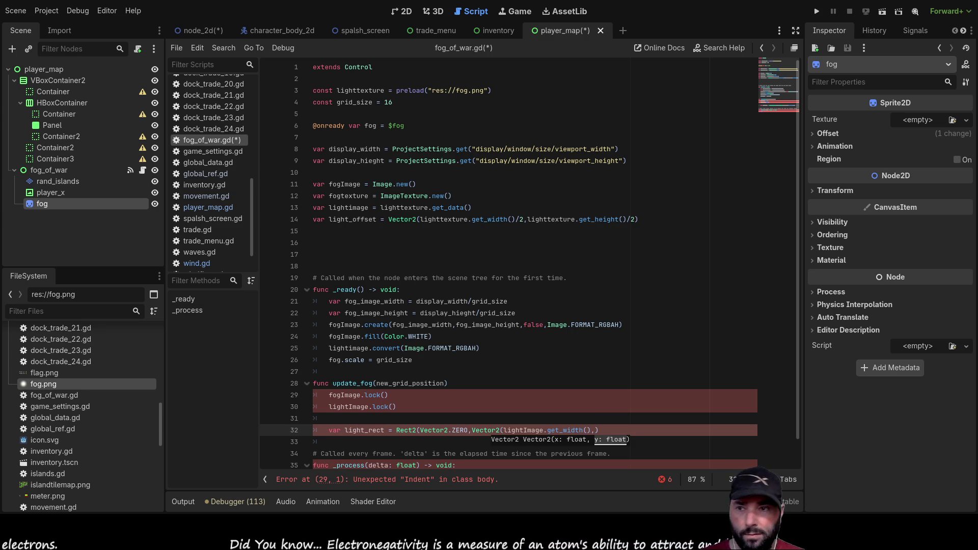
pyautogui.click(600, 430)
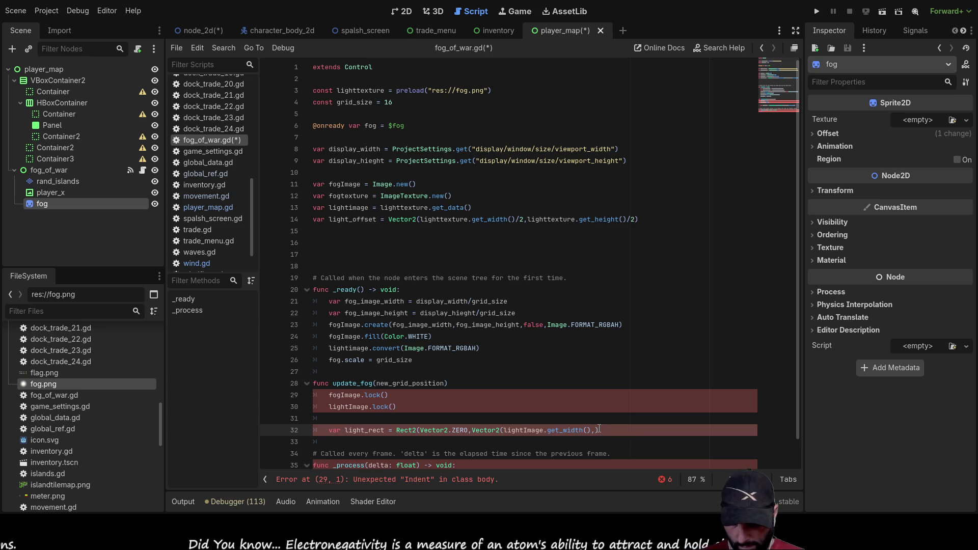
pyautogui.write('light')
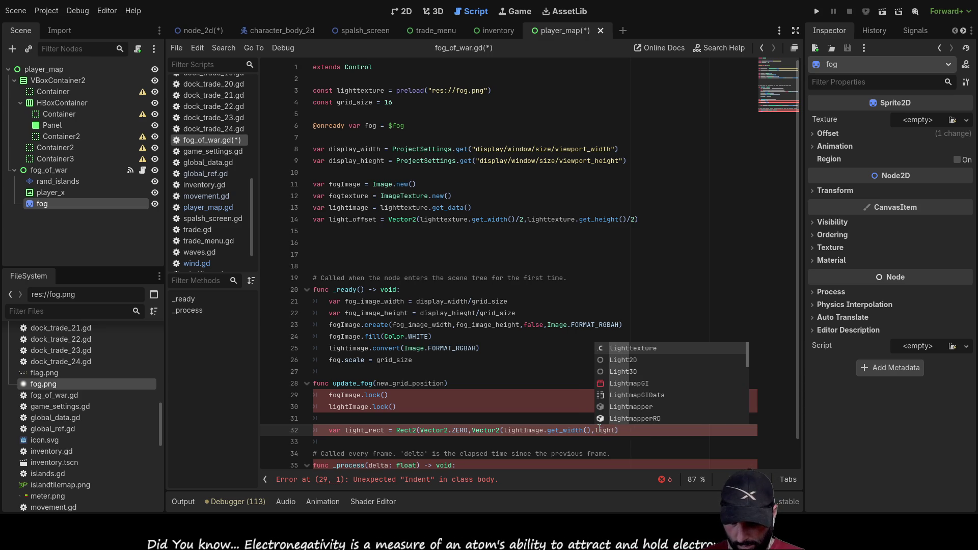
pyautogui.write('image.get_h')
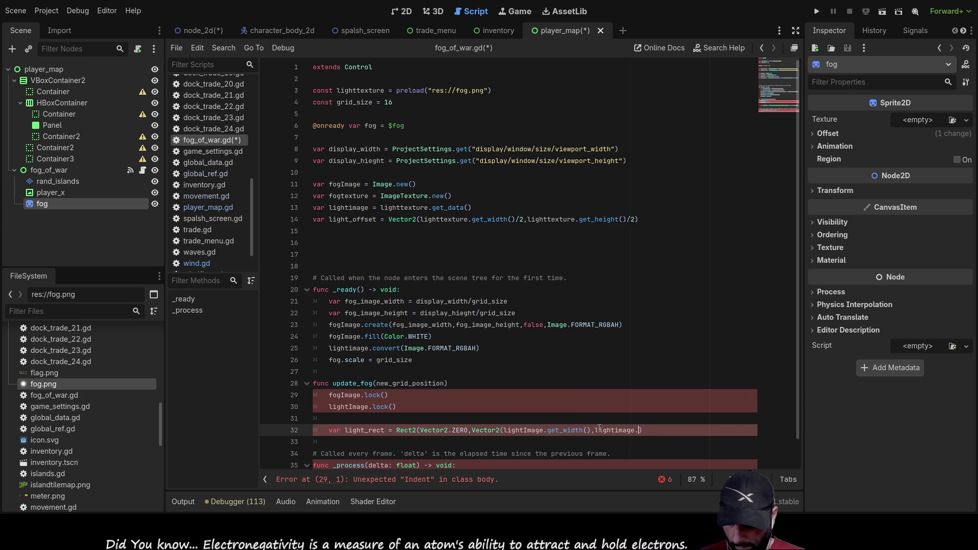
pyautogui.write('eight()')
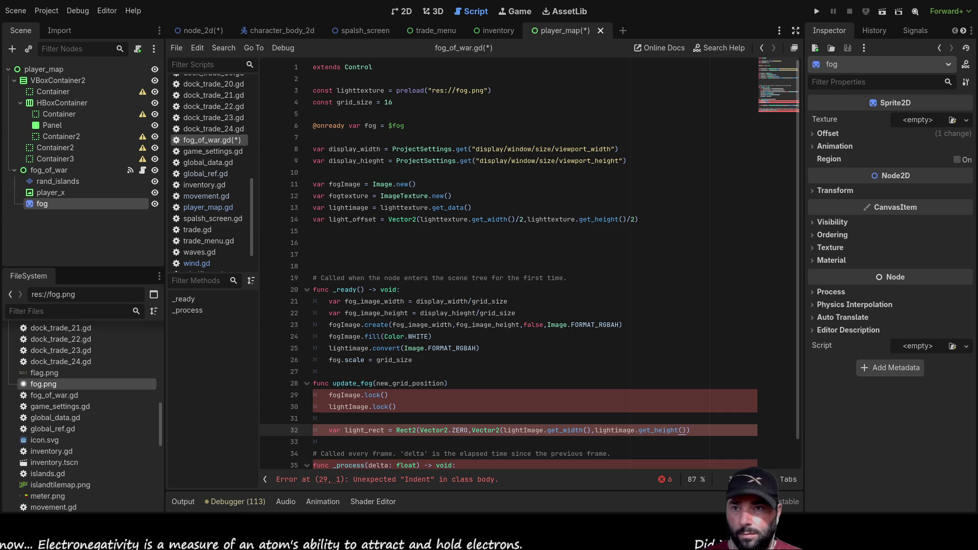
pyautogui.press('Return')
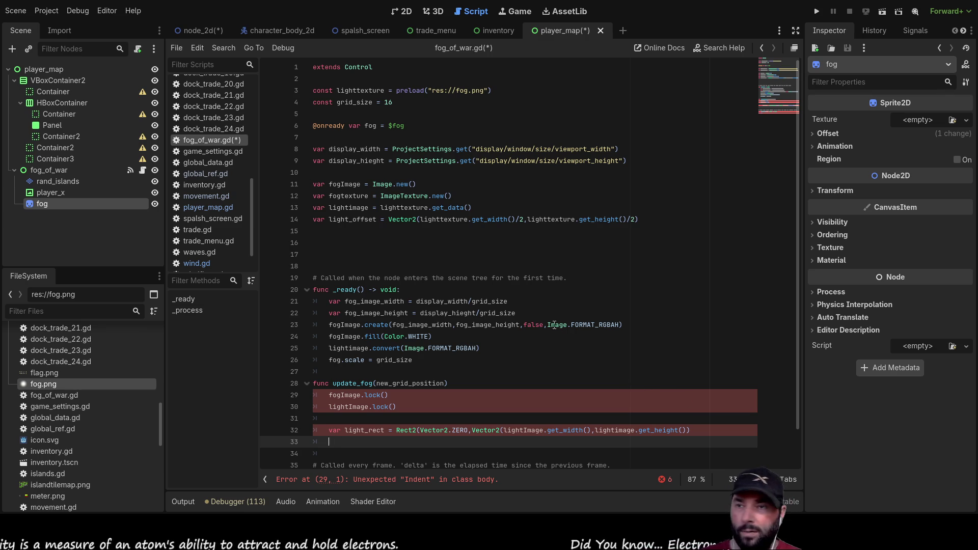
pyautogui.click(327, 266)
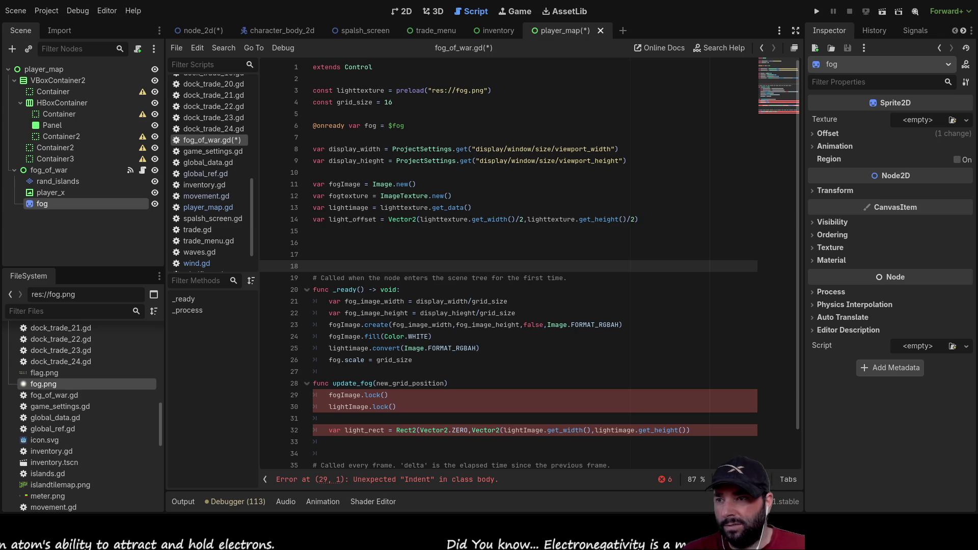
pyautogui.click(466, 386)
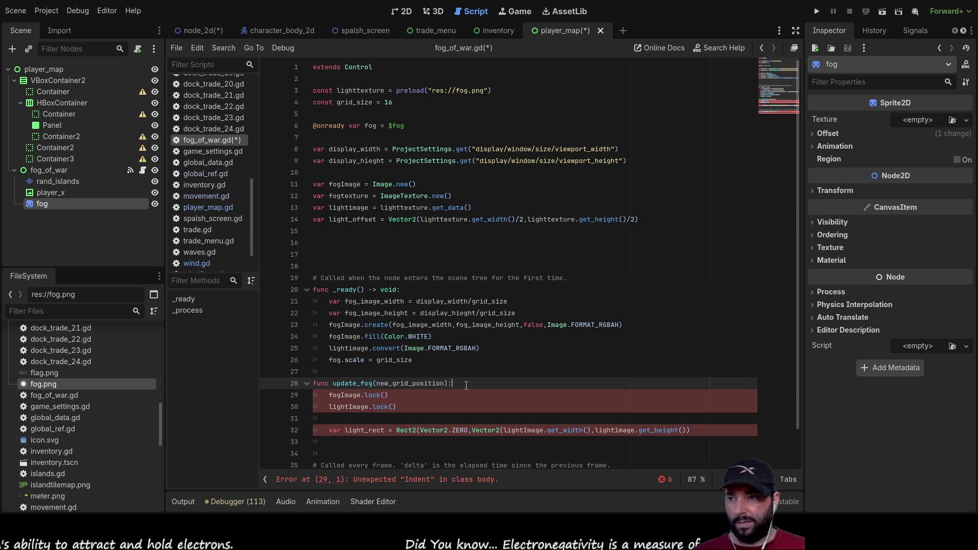
# - Add the missing colon to the update_fog header and the closing bracket to the light_rect line
pyautogui.write(':')
pyautogui.scroll(-1, 466, 403)
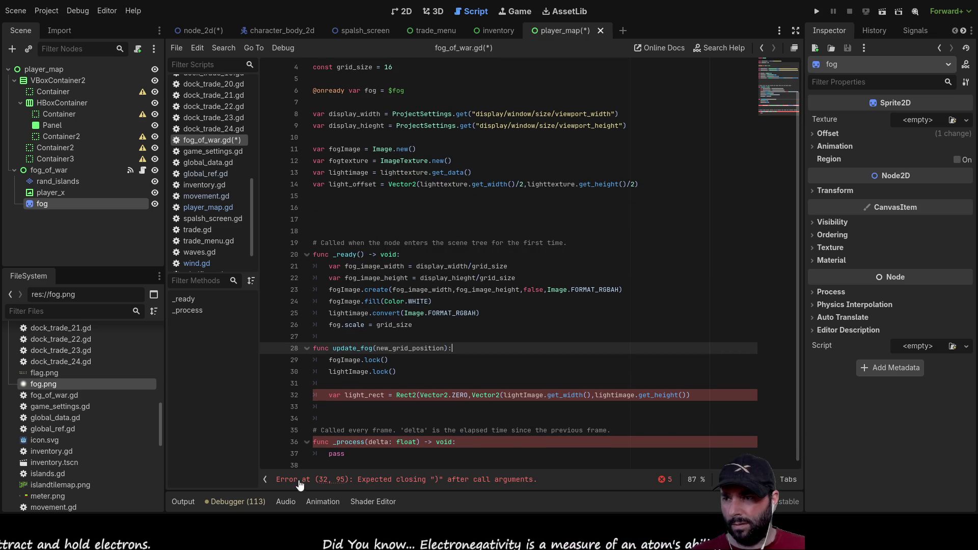
pyautogui.click(698, 396)
pyautogui.write(')')
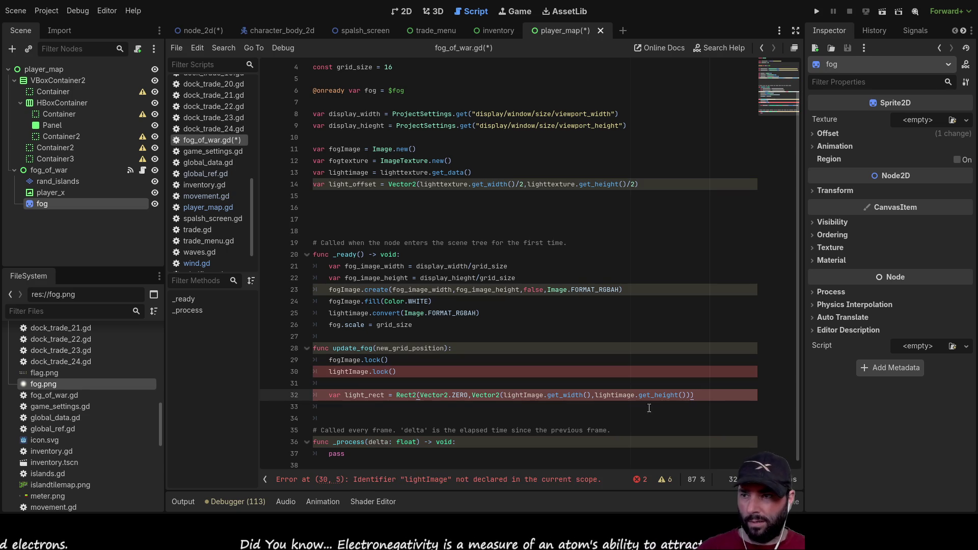
pyautogui.press('Down')
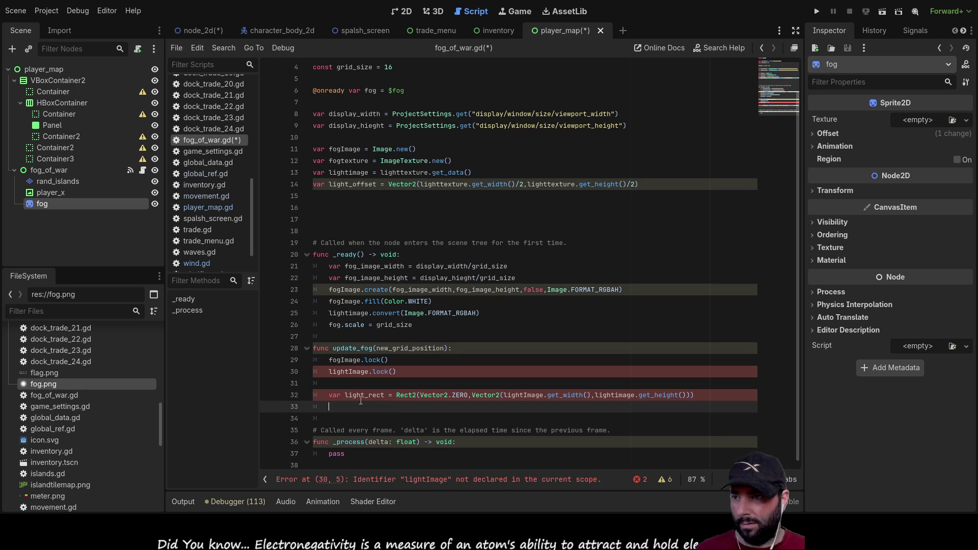
# - Respell lightImage as lightimage on lines 30 and 32 to match its declaration
pyautogui.click(471, 479)
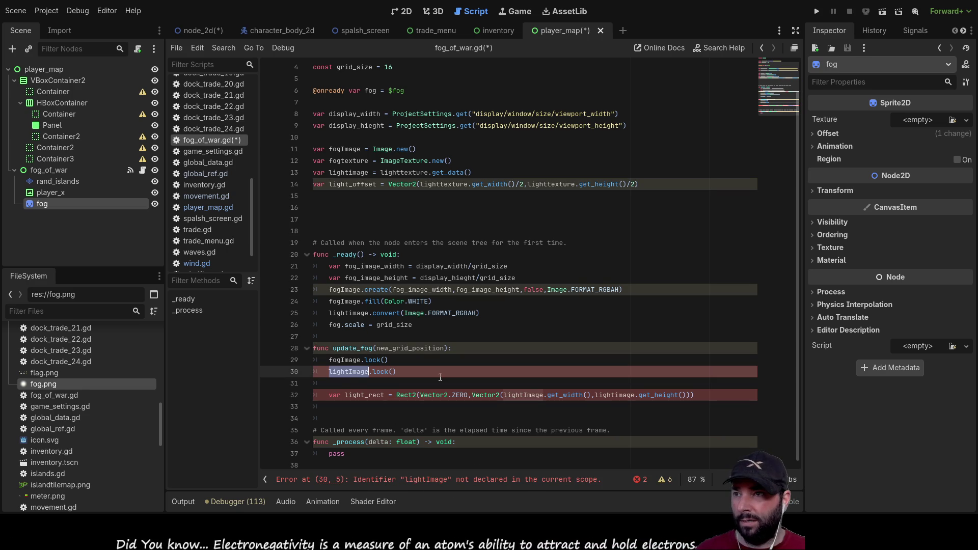
pyautogui.click(347, 173)
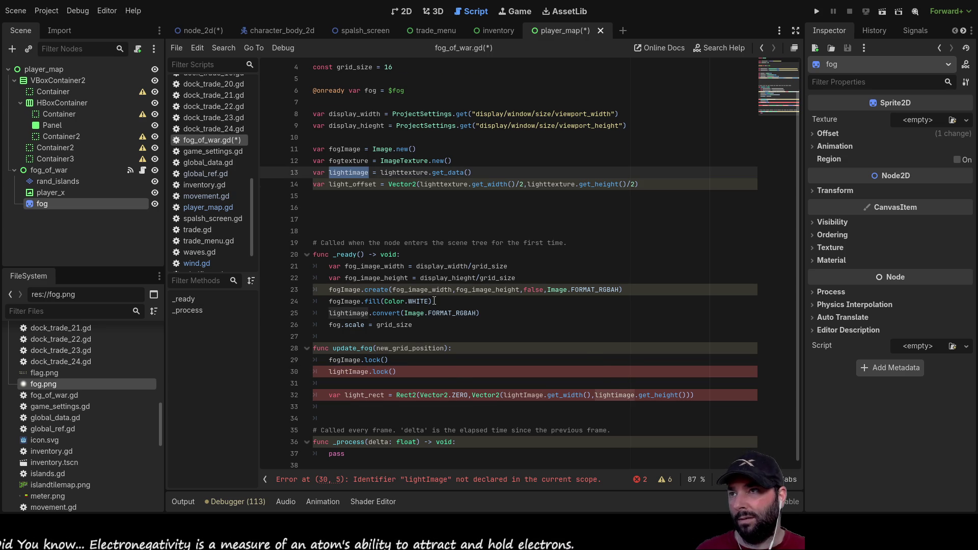
pyautogui.scroll(1, 434, 302)
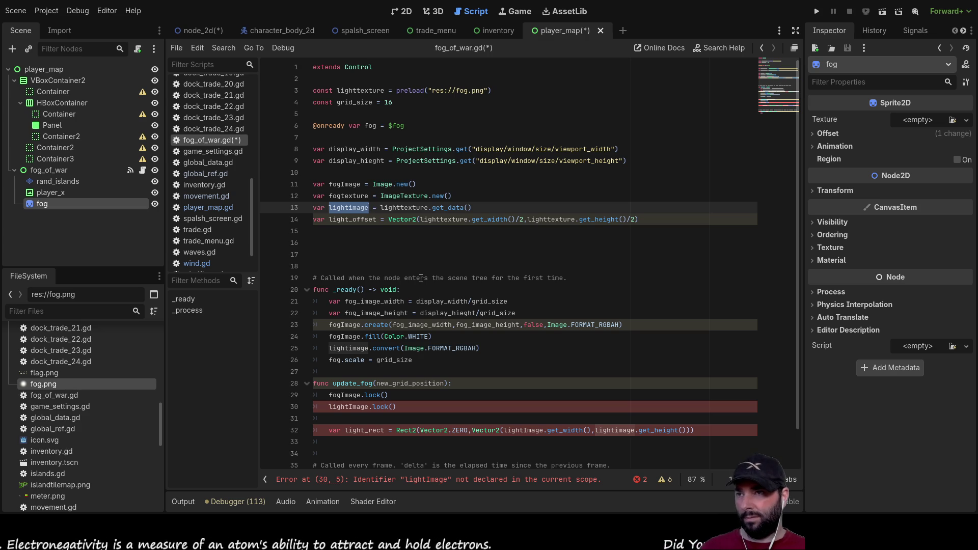
pyautogui.scroll(-1, 393, 340)
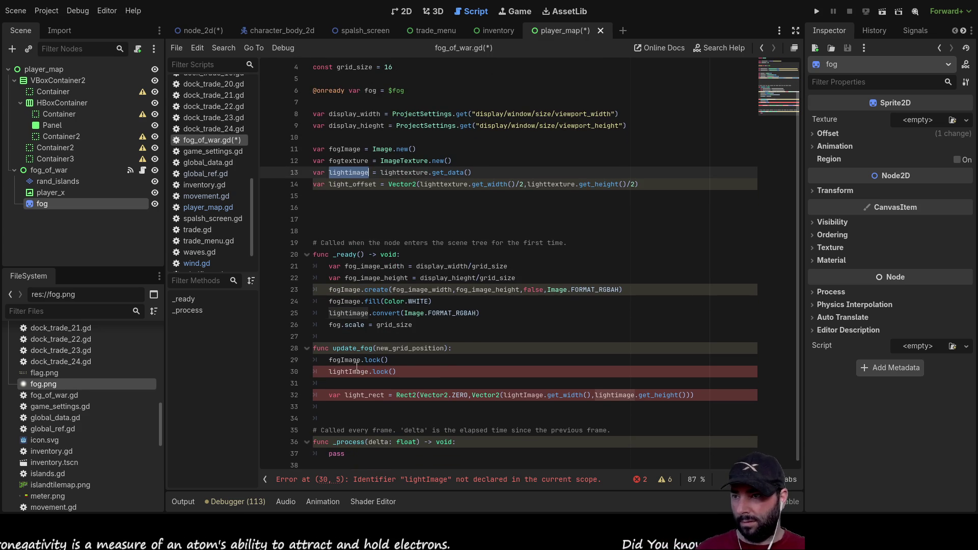
pyautogui.click(349, 372)
pyautogui.doubleClick(344, 372)
pyautogui.write('lightimage')
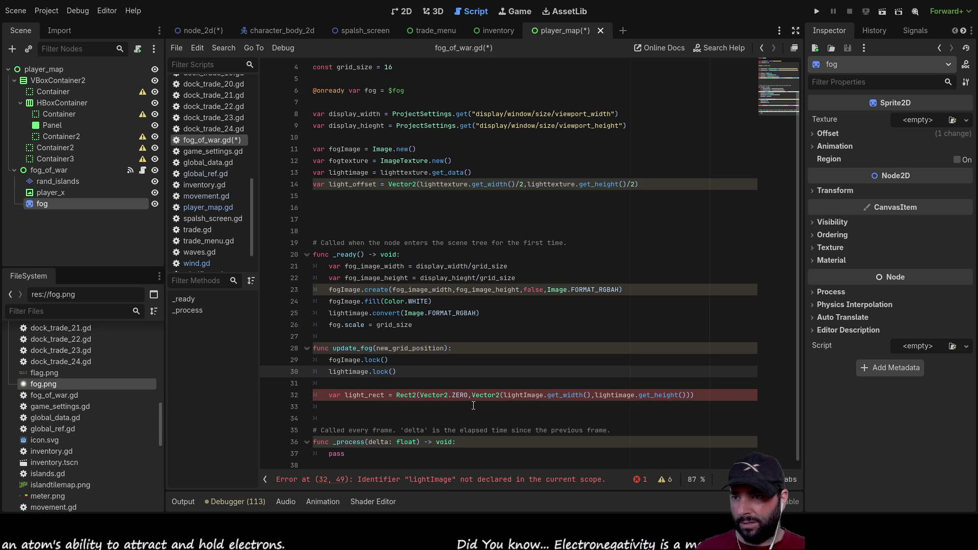
pyautogui.doubleClick(526, 394)
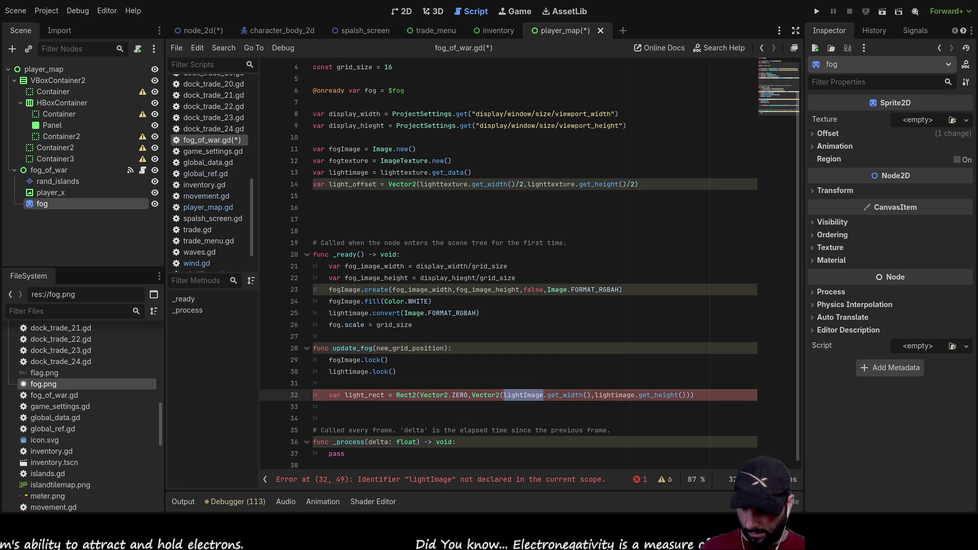
pyautogui.write('lightimage')
pyautogui.doubleClick(616, 396)
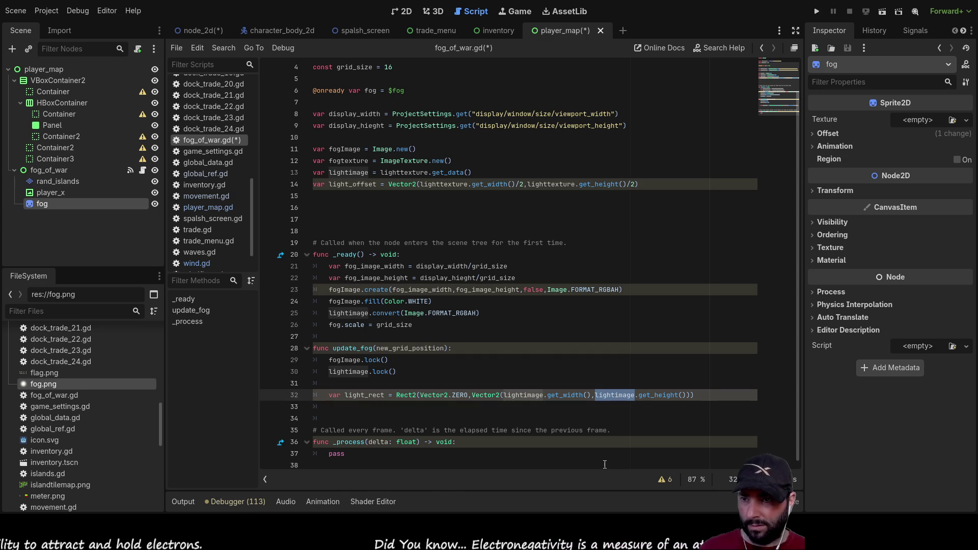
pyautogui.click(374, 410)
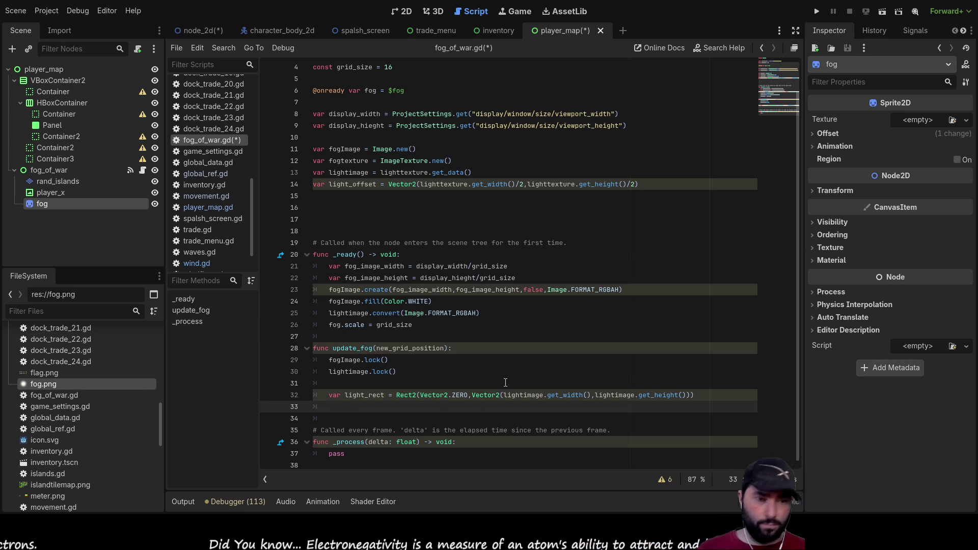
# - Begin fogImage.blend_rect(lightimage, on line 33 using autocomplete
pyautogui.write('fog')
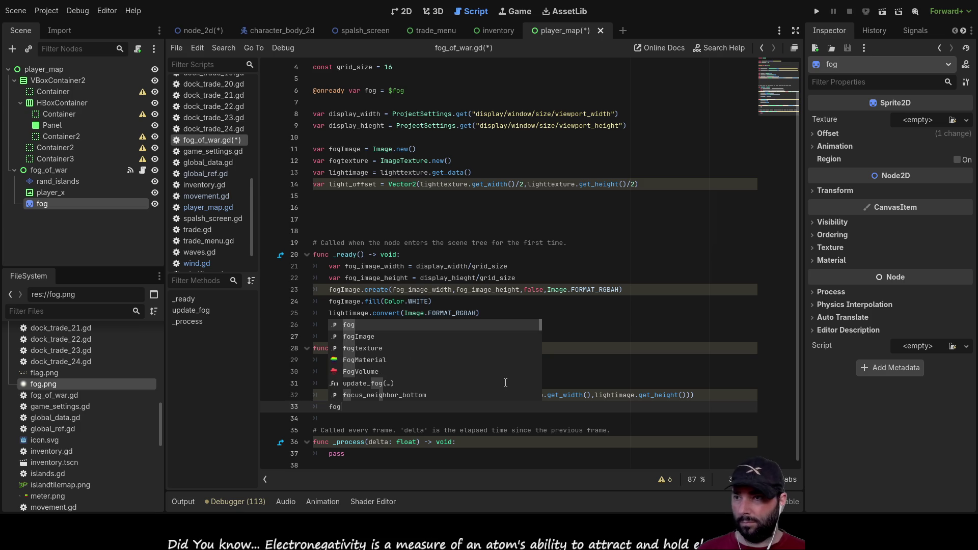
pyautogui.press('Down')
pyautogui.press('Return')
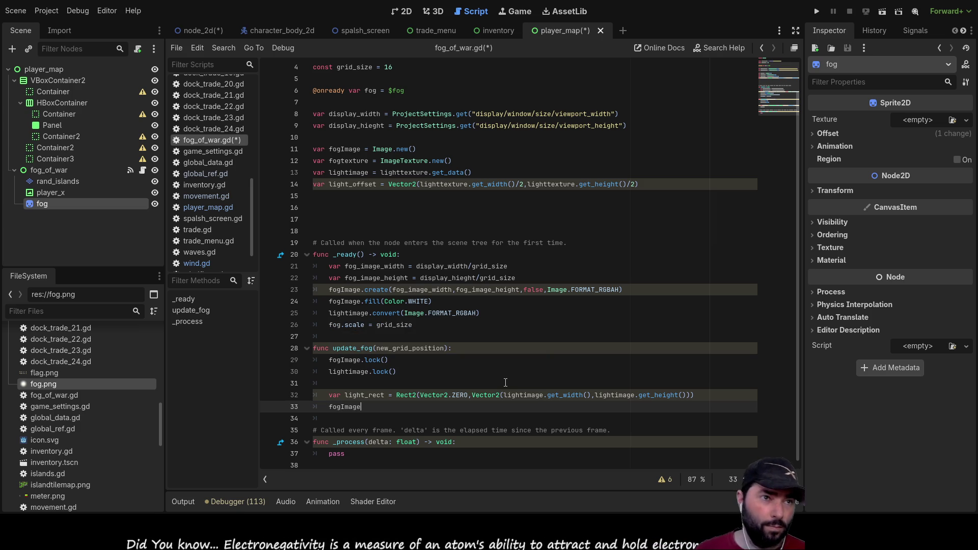
pyautogui.write('.blen')
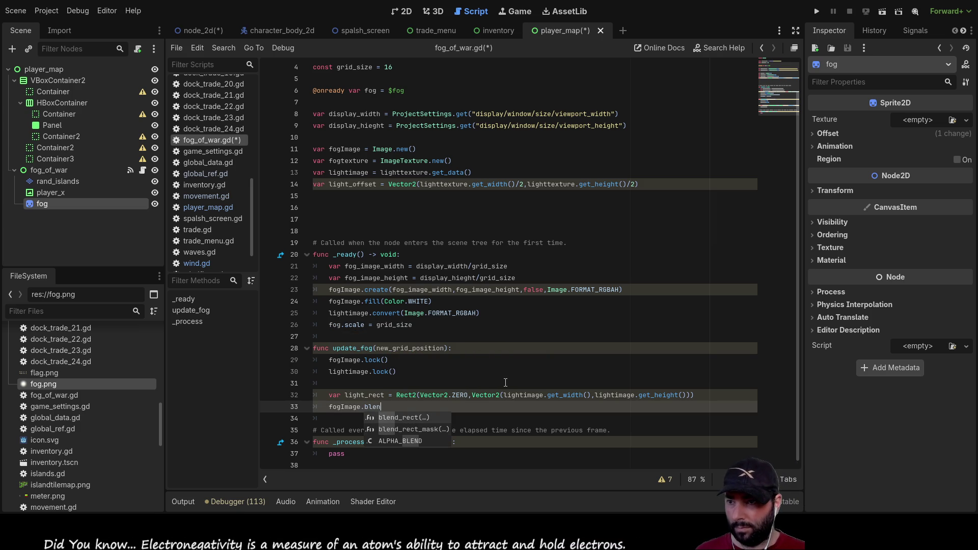
pyautogui.press('Return')
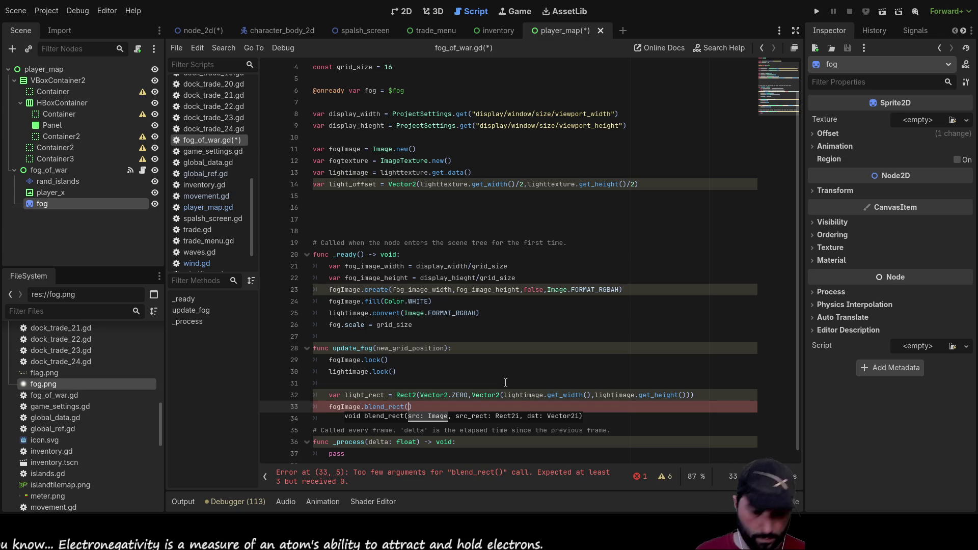
pyautogui.write('lightimage')
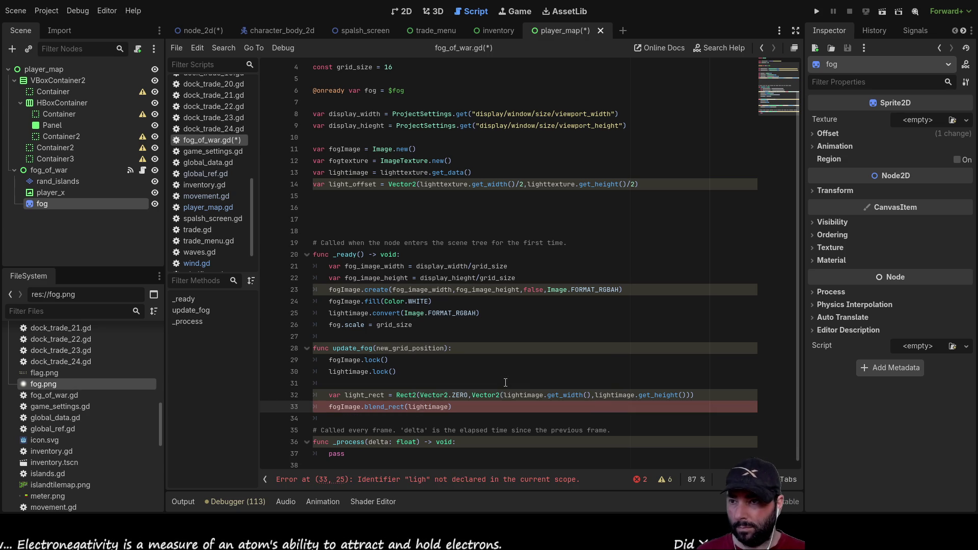
pyautogui.write(',')
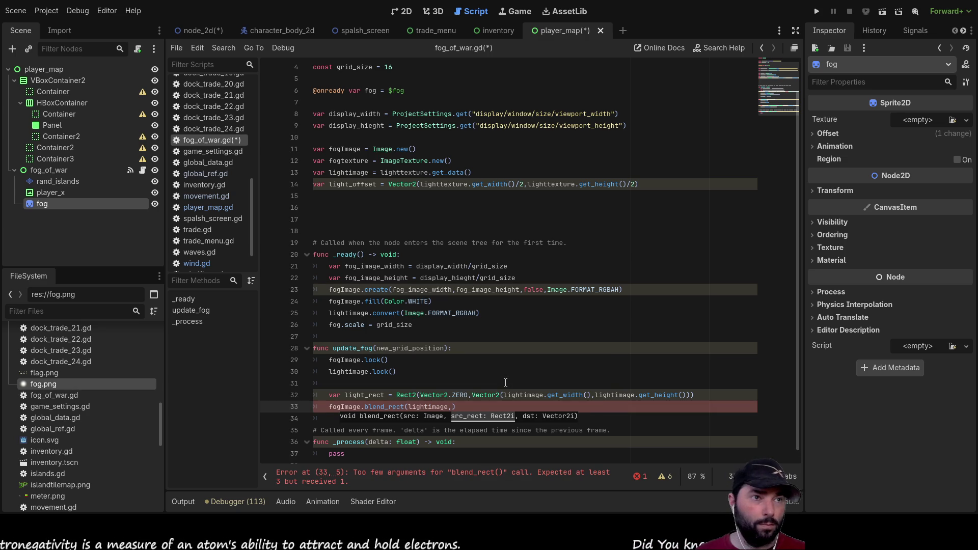
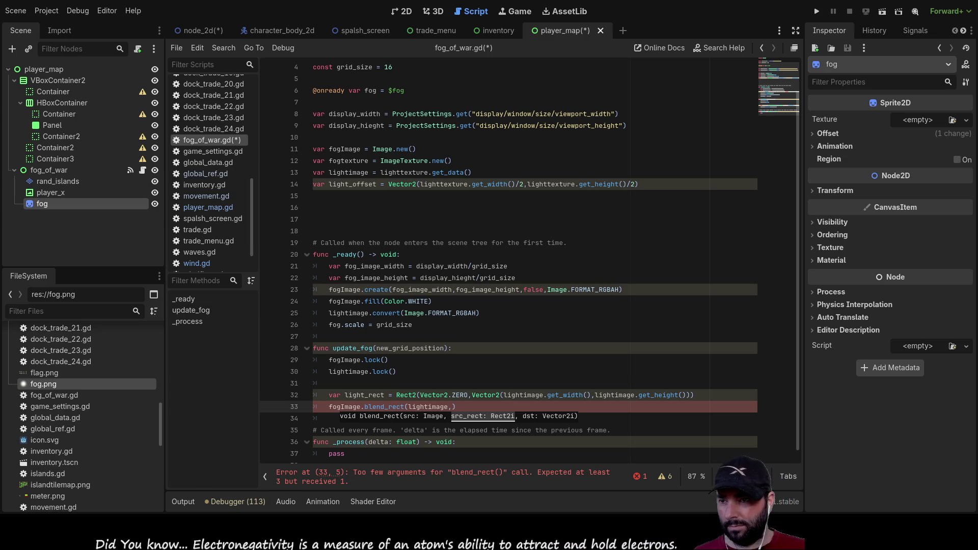
# - Complete fogImage.blend_rect(lightimage, light_rect, new_grid_position-light_offset) and add a blank line below it
pyautogui.press('Escape')
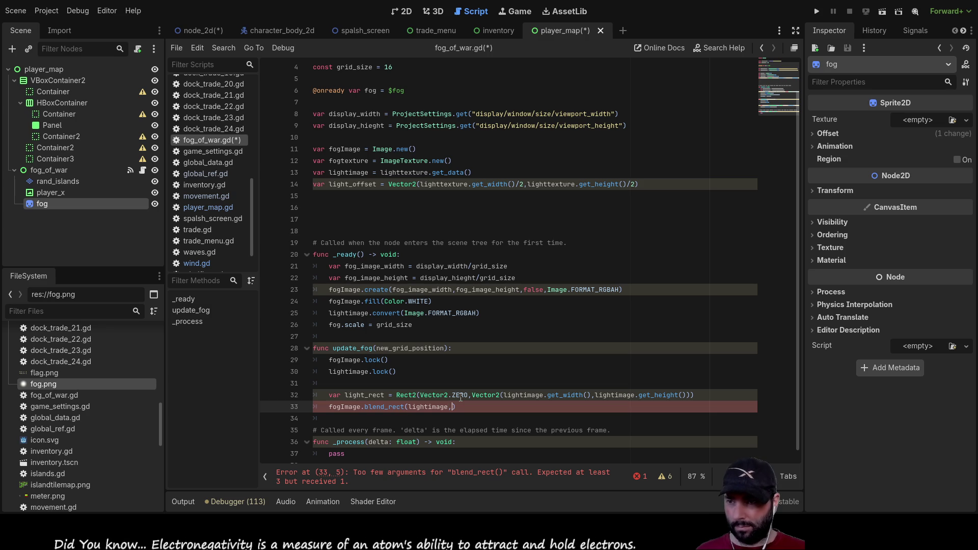
pyautogui.write('ligh')
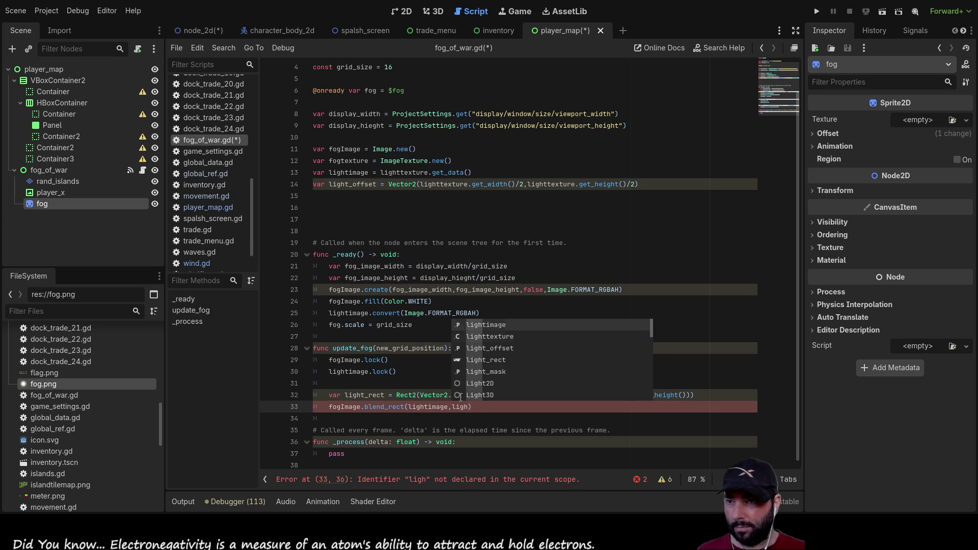
pyautogui.press('Down')
pyautogui.press('Down')
pyautogui.press('Down')
pyautogui.press('Return')
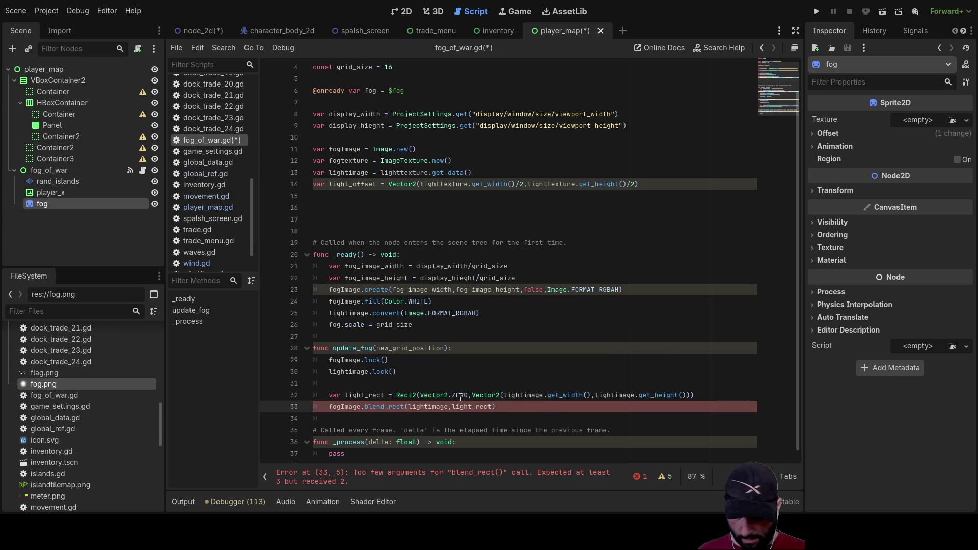
pyautogui.write(',new')
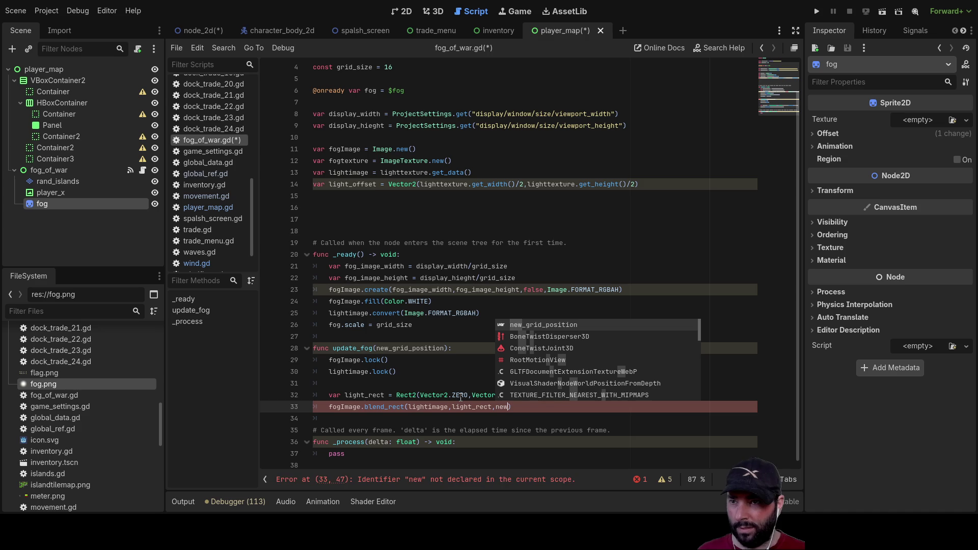
pyautogui.press('Return')
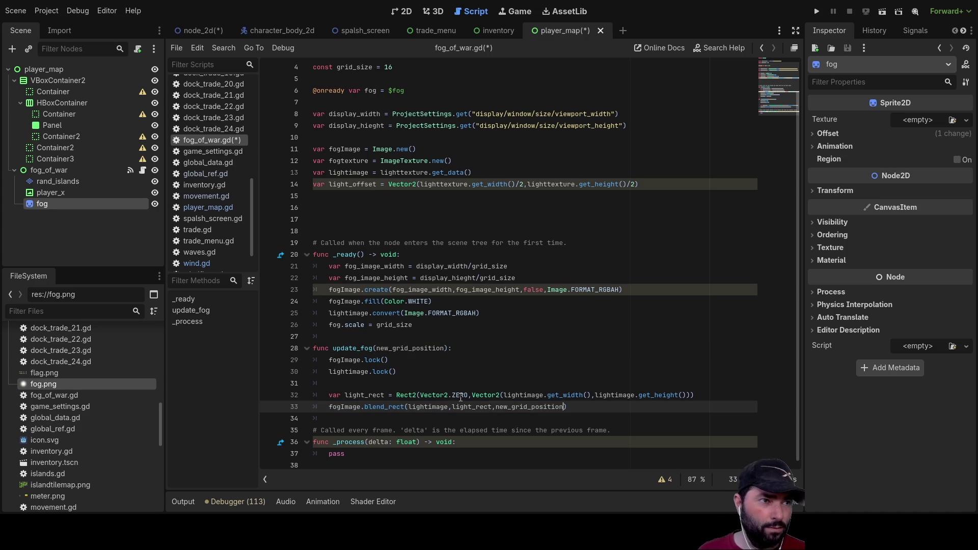
pyautogui.write('-light')
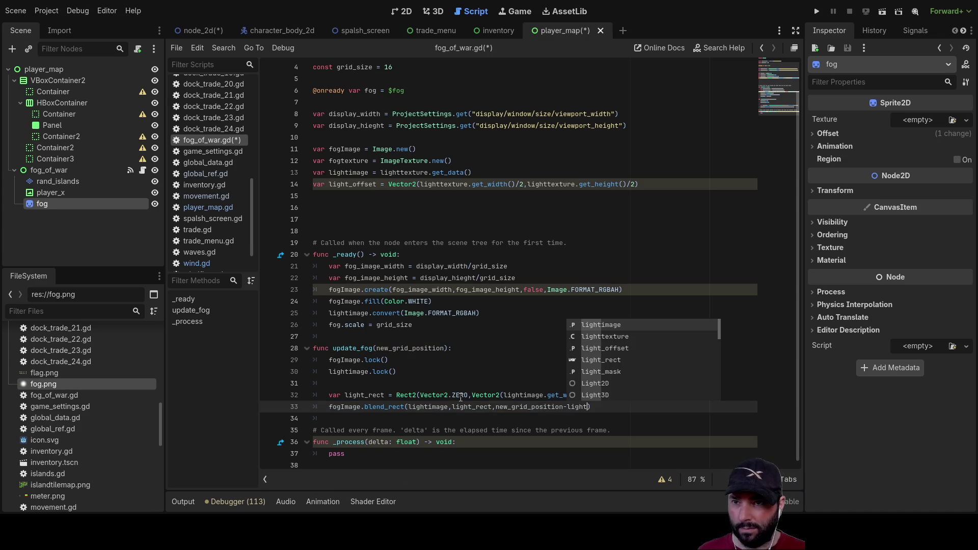
pyautogui.press('Down')
pyautogui.press('Down')
pyautogui.press('Return')
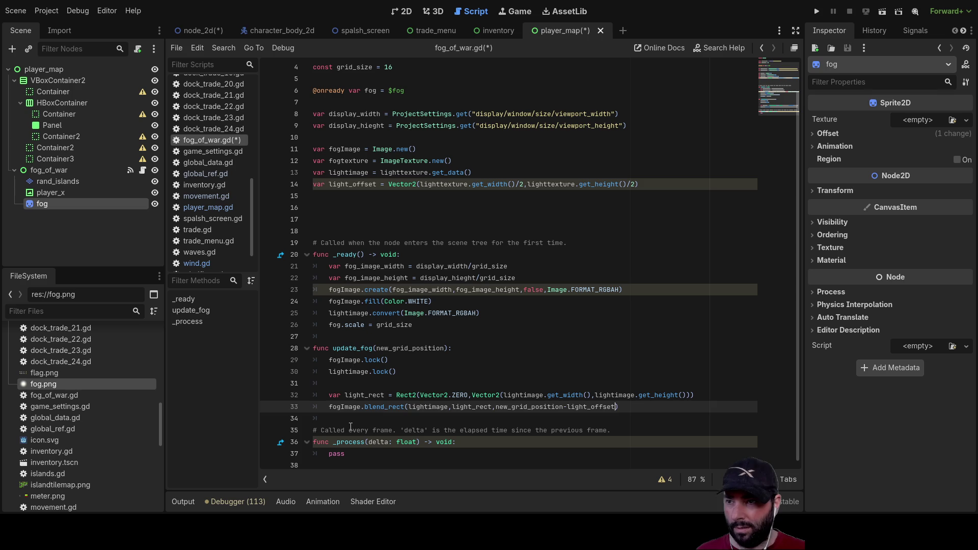
pyautogui.click(351, 419)
pyautogui.press('Return')
pyautogui.press('Return')
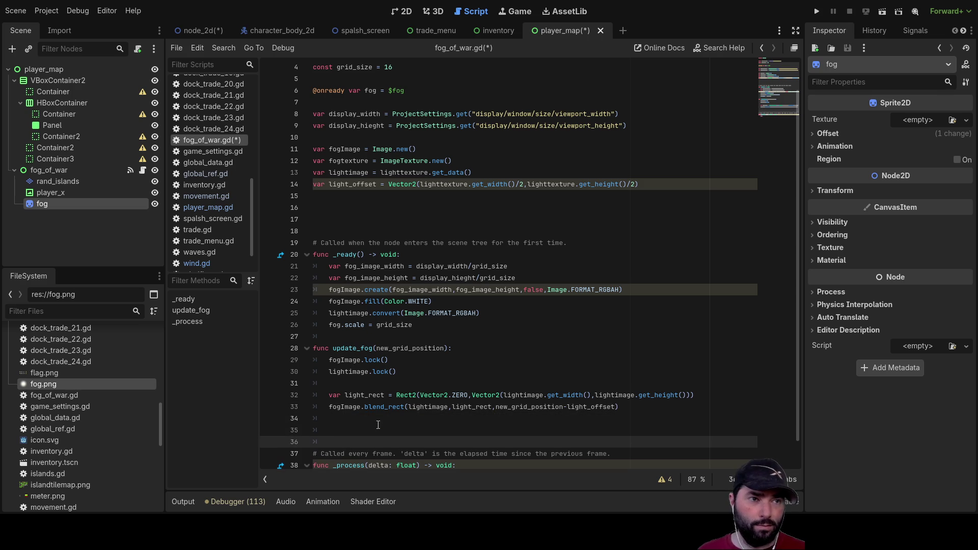
# - Add fogImage.unlock() and lightimage.unlock() below the blend_rect call
pyautogui.press('Up')
pyautogui.press('Up')
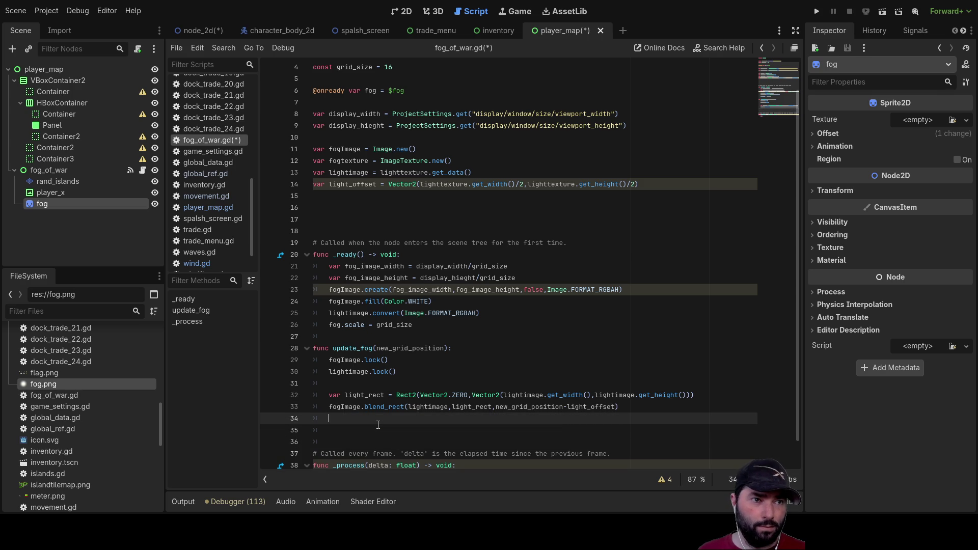
pyautogui.press('Down')
pyautogui.press('Up')
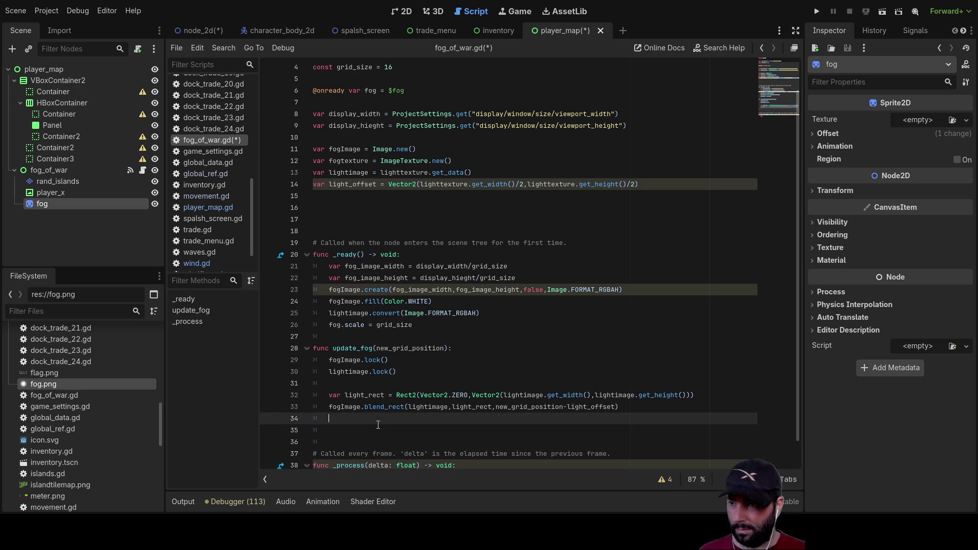
pyautogui.press('Down')
pyautogui.write('fog')
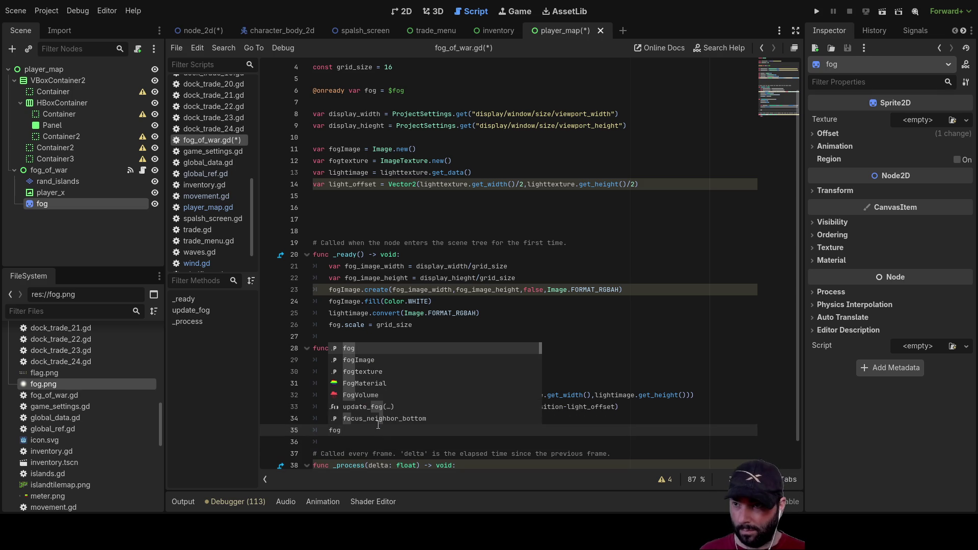
pyautogui.press('Down')
pyautogui.press('Return')
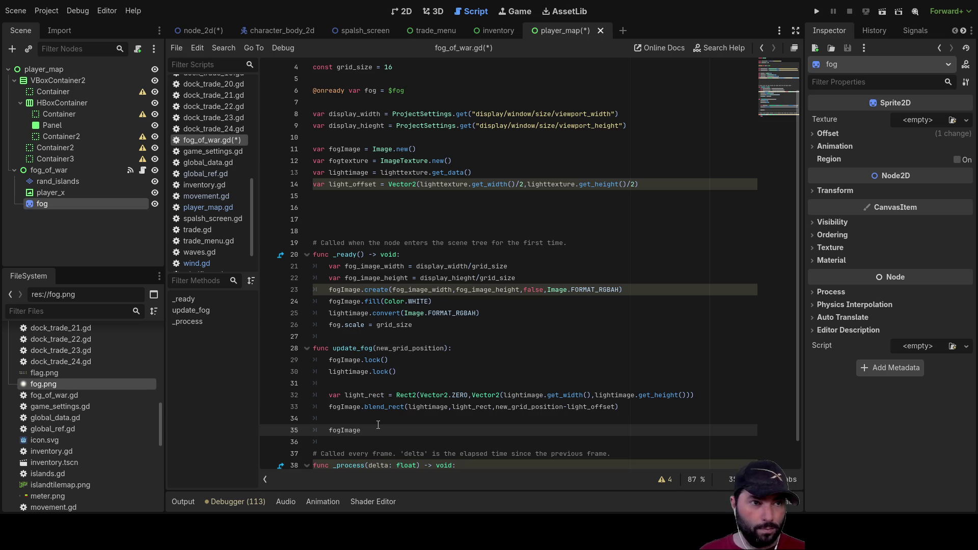
pyautogui.write('.unlock()')
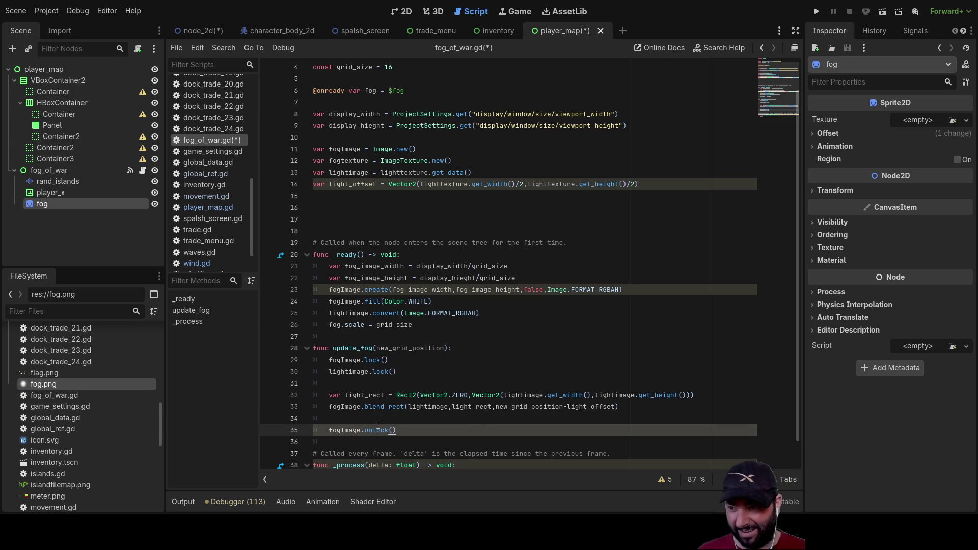
pyautogui.press('Return')
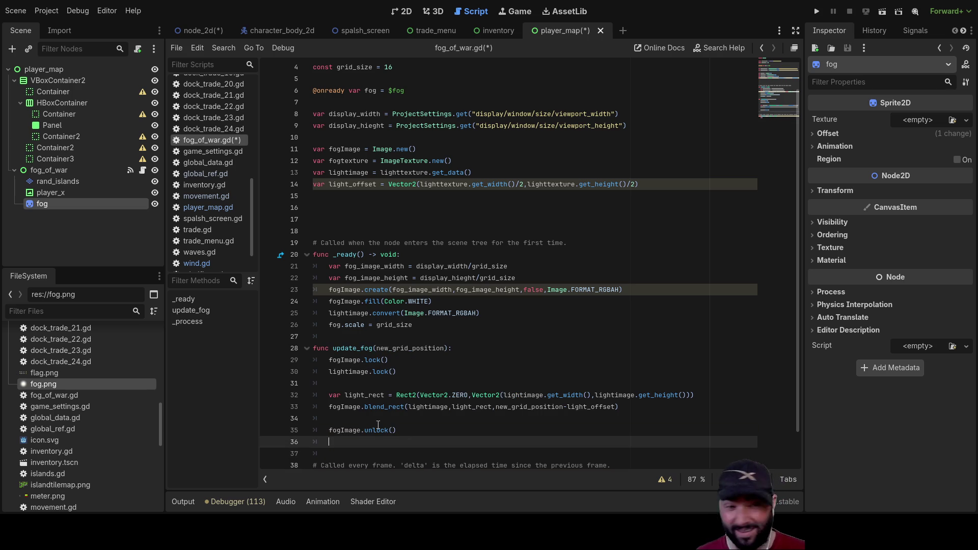
pyautogui.write('lightimage.')
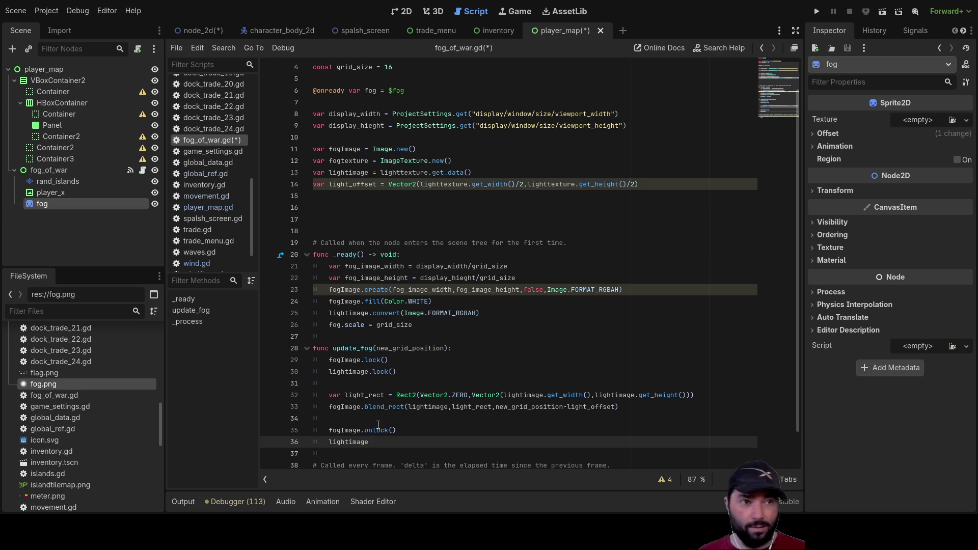
pyautogui.write('unlock')
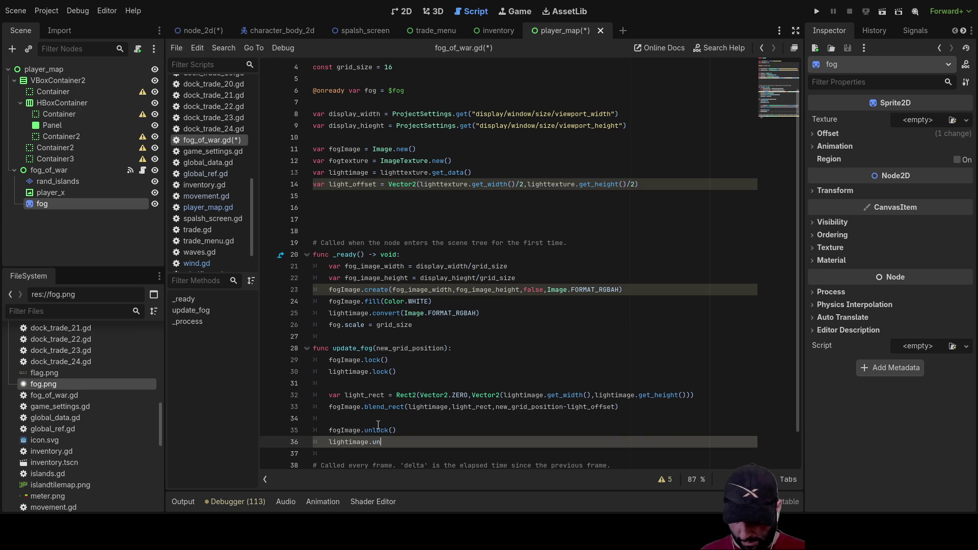
pyautogui.write('()')
pyautogui.press('Return')
pyautogui.press('Return')
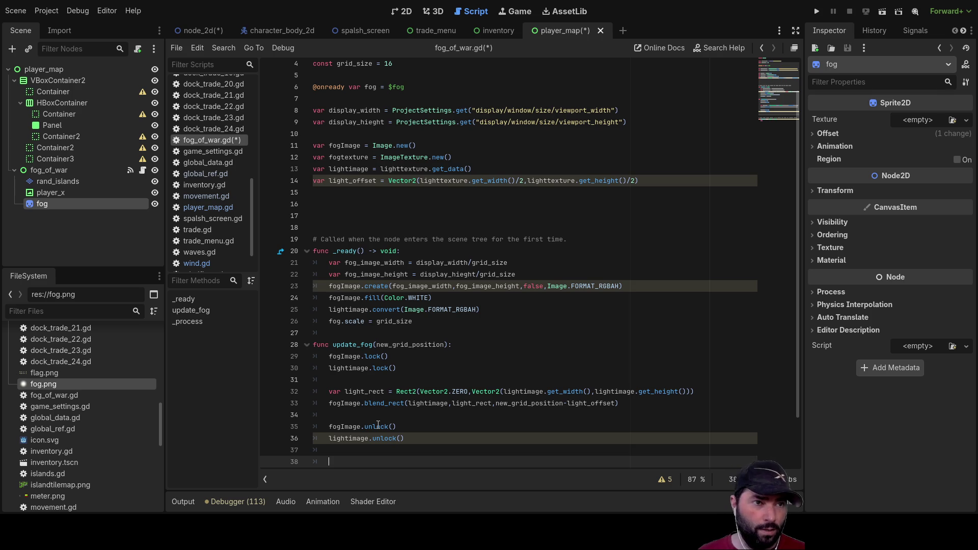
# - Add a call to update_fog_image_texture() after the unlock lines
pyautogui.write('update')
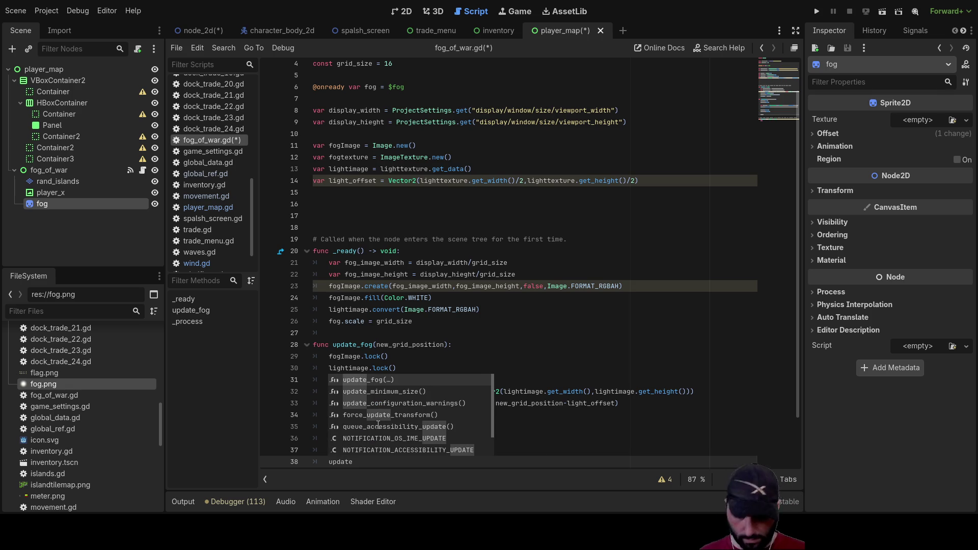
pyautogui.write('_fog')
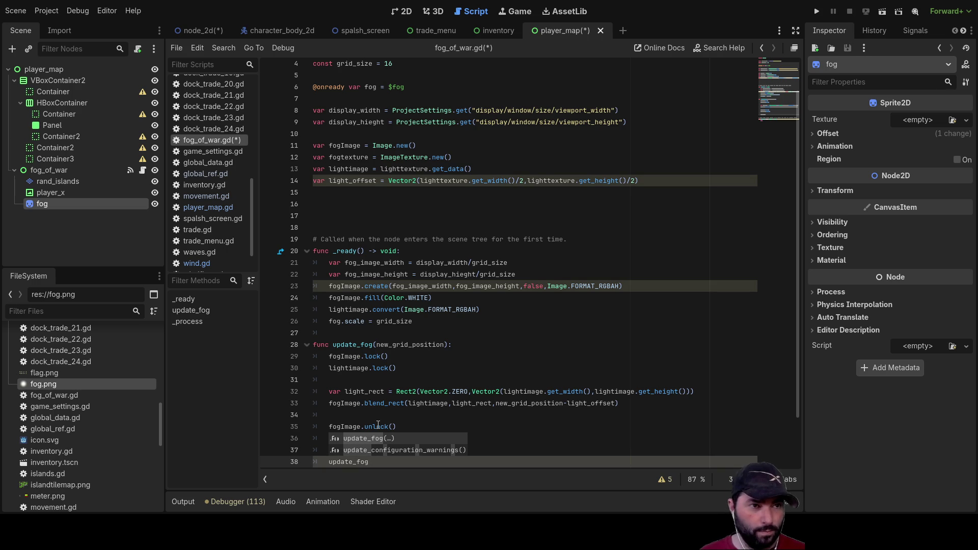
pyautogui.write('_image')
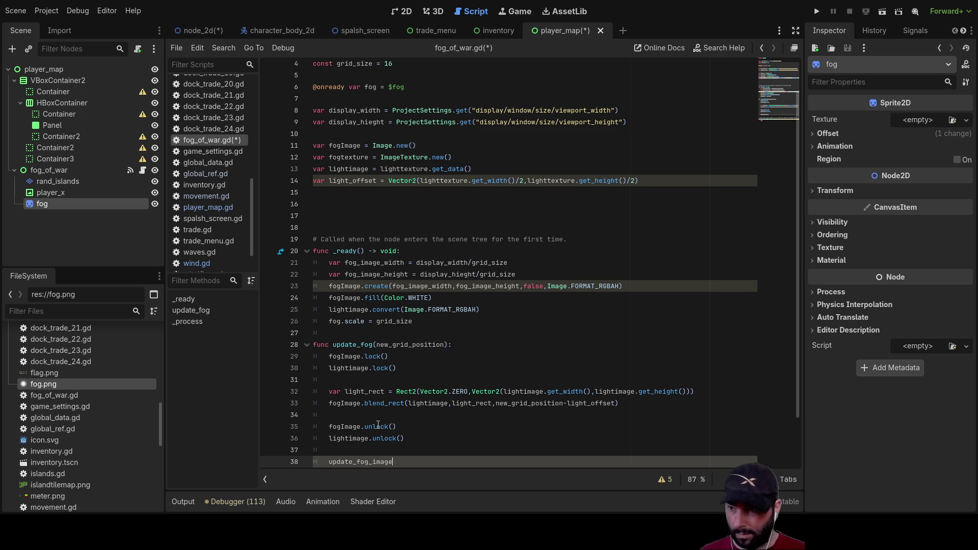
pyautogui.write('_')
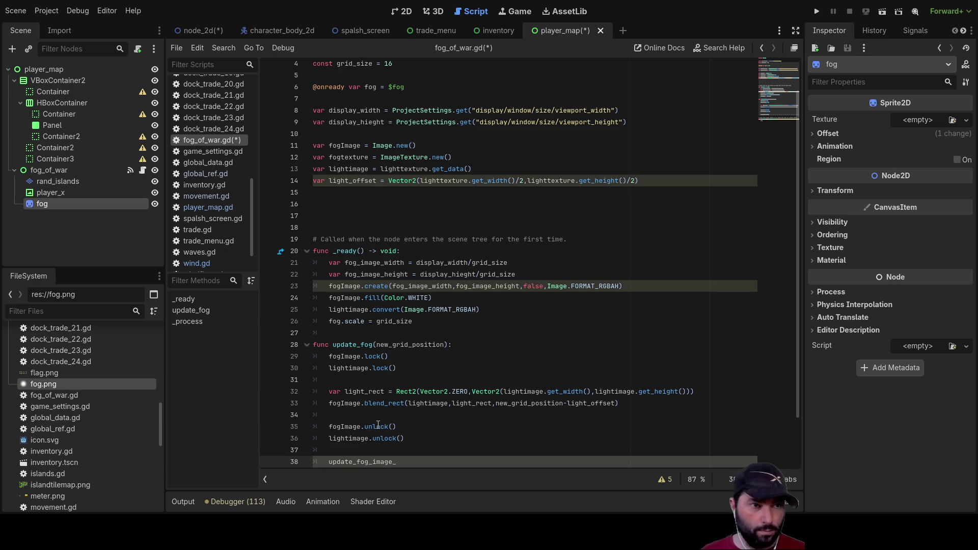
pyautogui.write('texture')
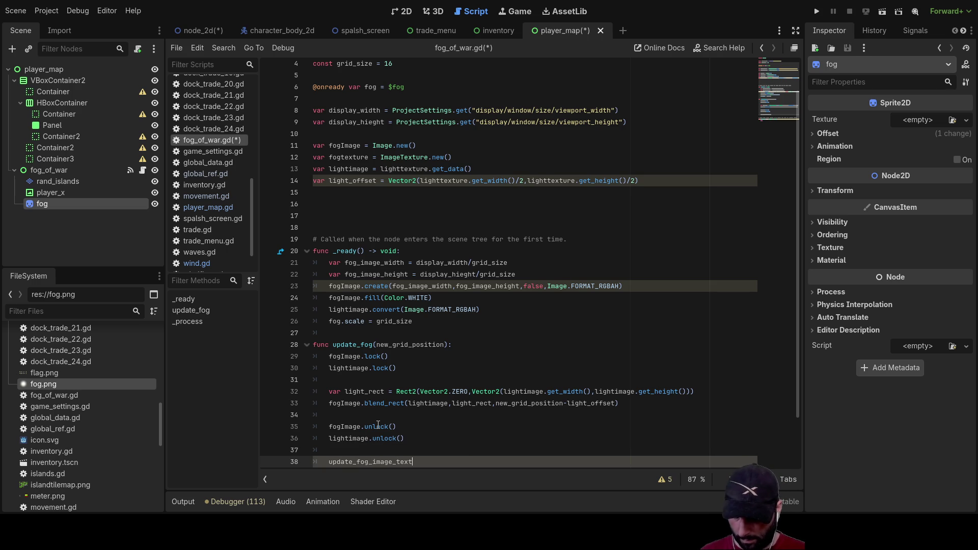
pyautogui.write('()')
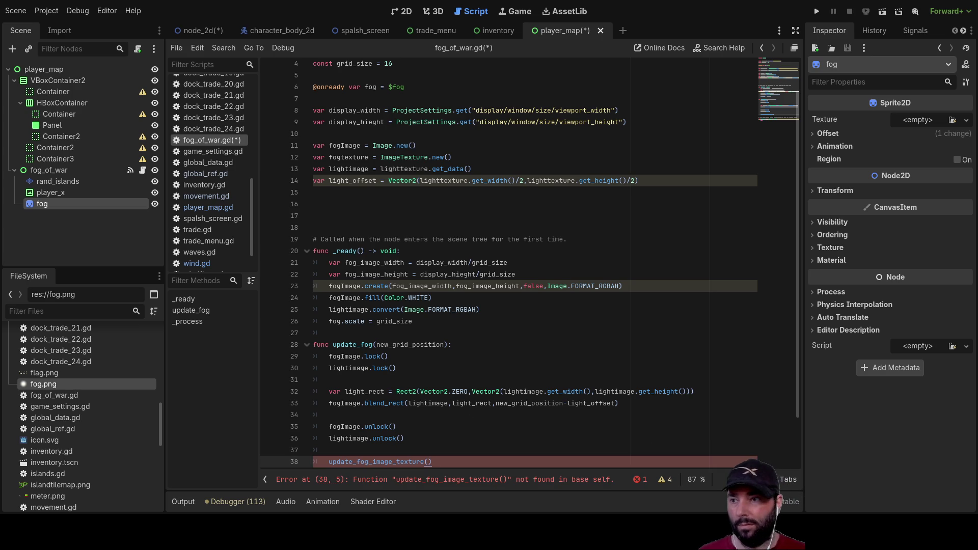
pyautogui.scroll(-2, 530, 263)
pyautogui.press('Return')
pyautogui.press('Return')
pyautogui.press('Return')
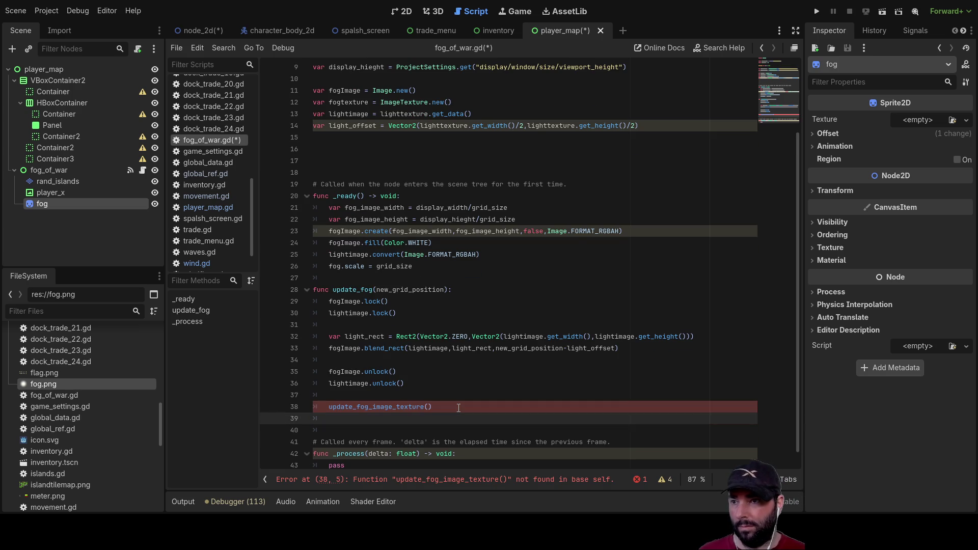
pyautogui.press('Up')
pyautogui.press('Up')
pyautogui.press('Up')
pyautogui.hotkey('shift', 'Right')
pyautogui.hotkey('shift', 'Right')
pyautogui.hotkey('shift', 'Right')
pyautogui.hotkey('ctrl', 'c')
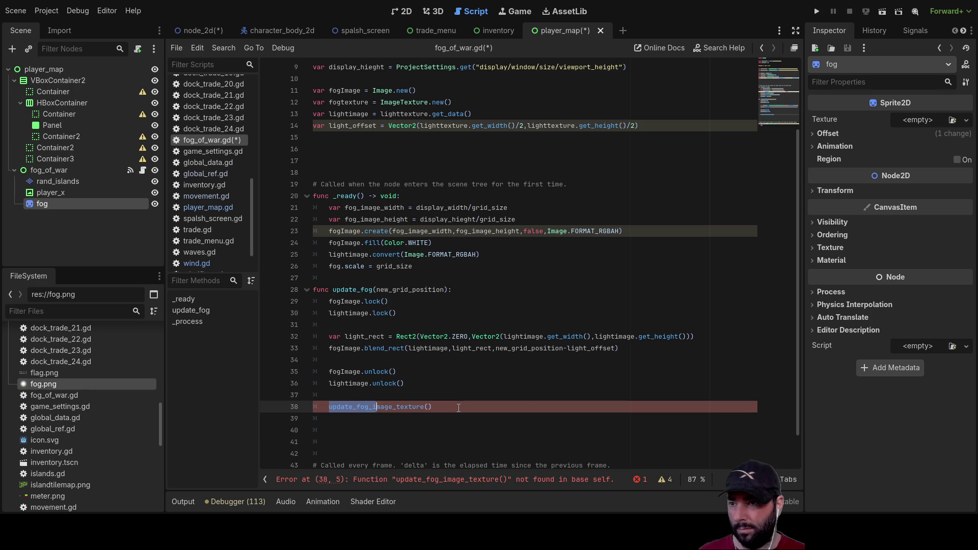
pyautogui.press('Down')
pyautogui.press('Down')
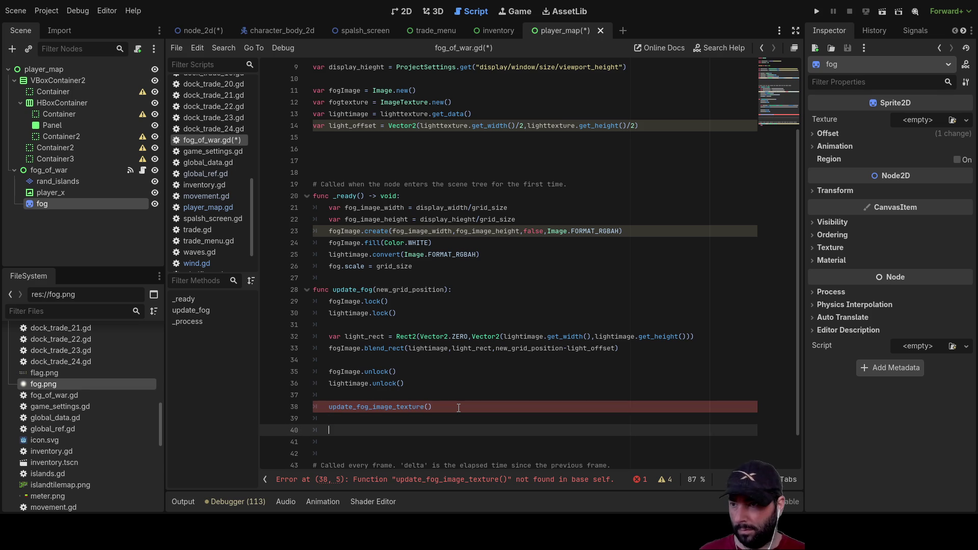
# - Declare func update_fog_image_texture() with fogtexture.create_from_image(fogImage) as its first line
pyautogui.write('unc')
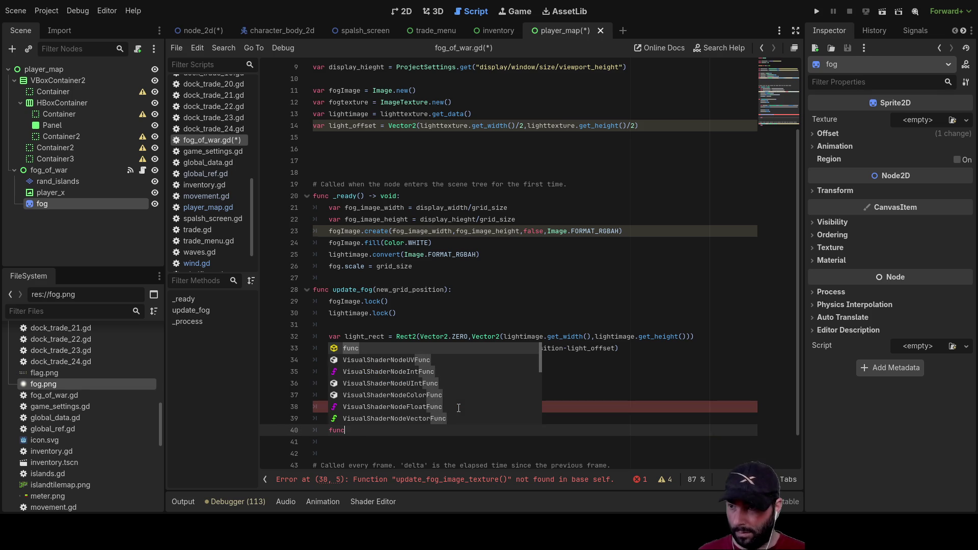
pyautogui.hotkey('ctrl', 'v')
pyautogui.write(':')
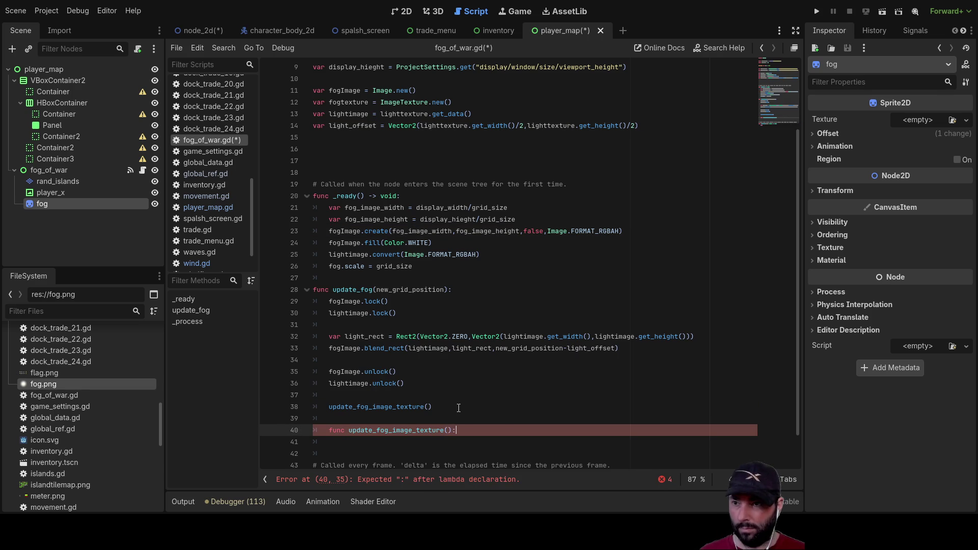
pyautogui.press('Return')
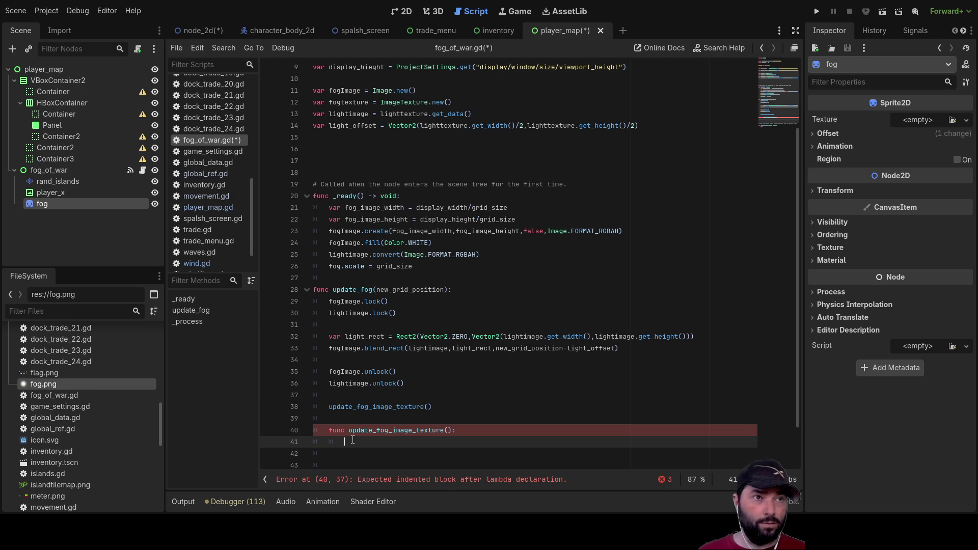
pyautogui.write('fog')
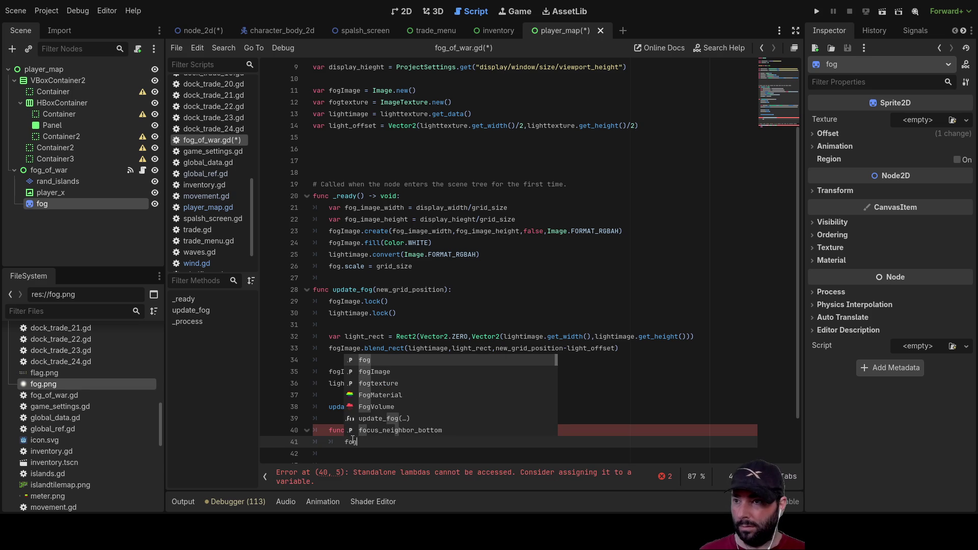
pyautogui.press('Down')
pyautogui.press('Down')
pyautogui.press('Return')
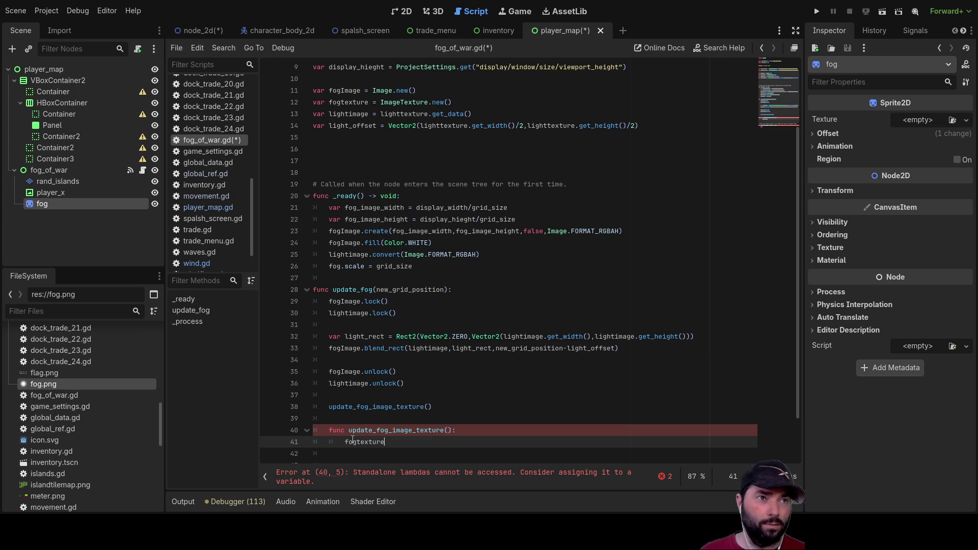
pyautogui.write('create')
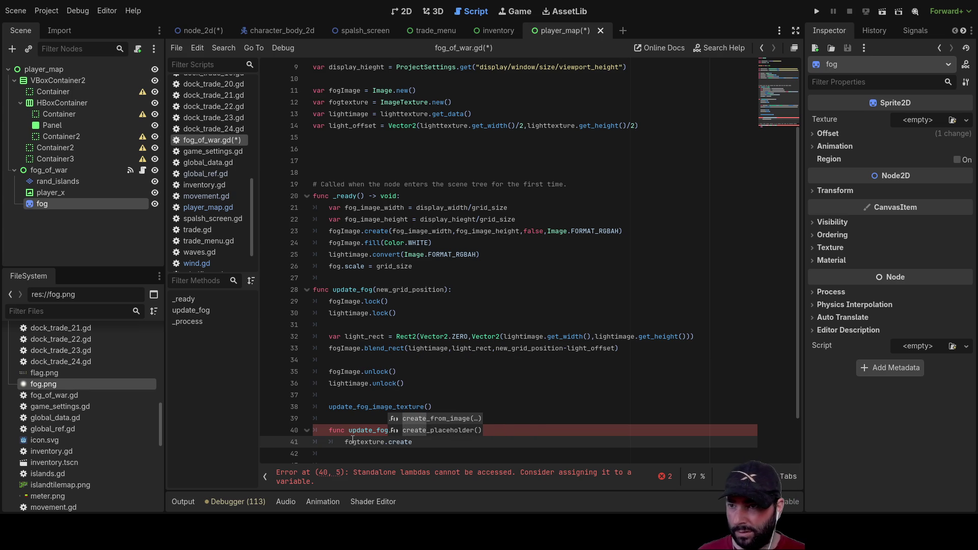
pyautogui.press('Return')
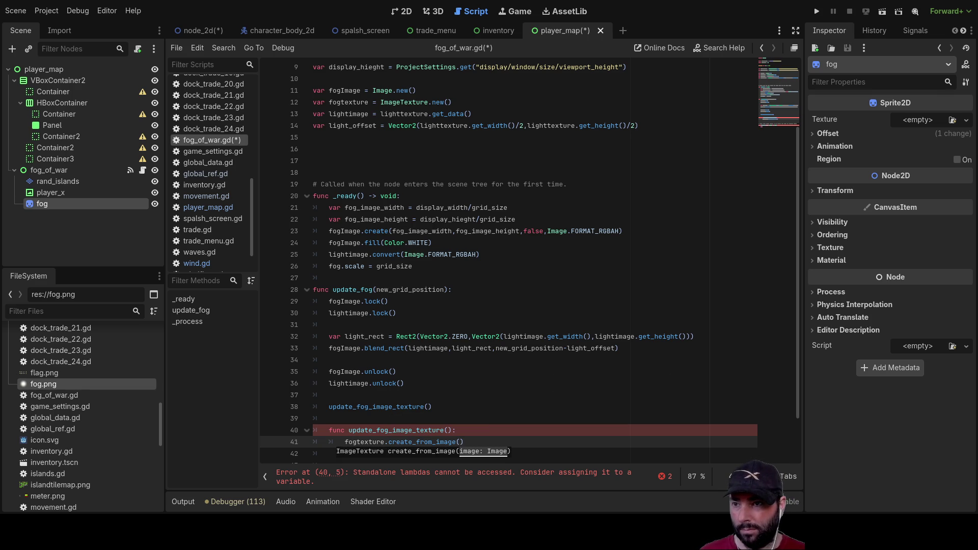
pyautogui.write('fog')
pyautogui.press('Down')
pyautogui.press('Return')
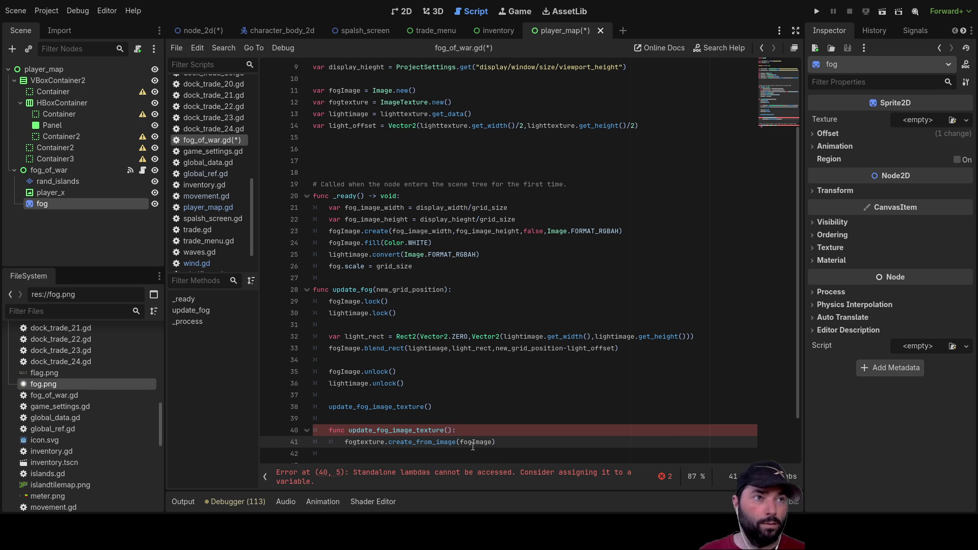
# - Add fog.texture = fogtexture to the function body
pyautogui.press('Down')
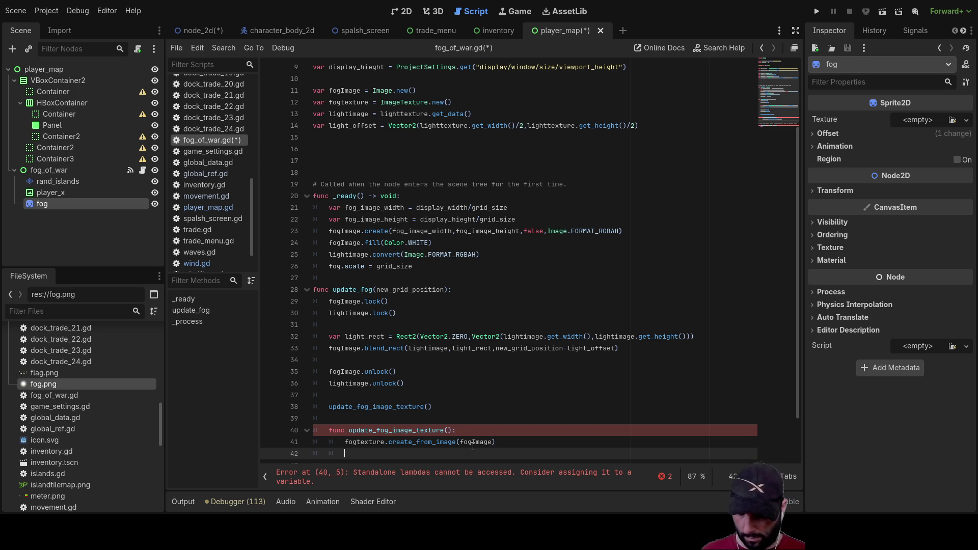
pyautogui.write('fog')
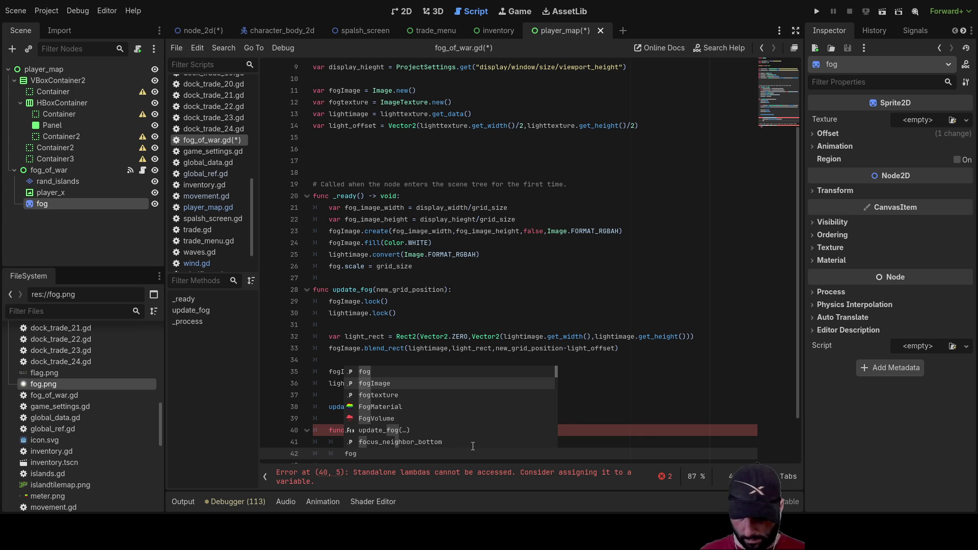
pyautogui.write('.te')
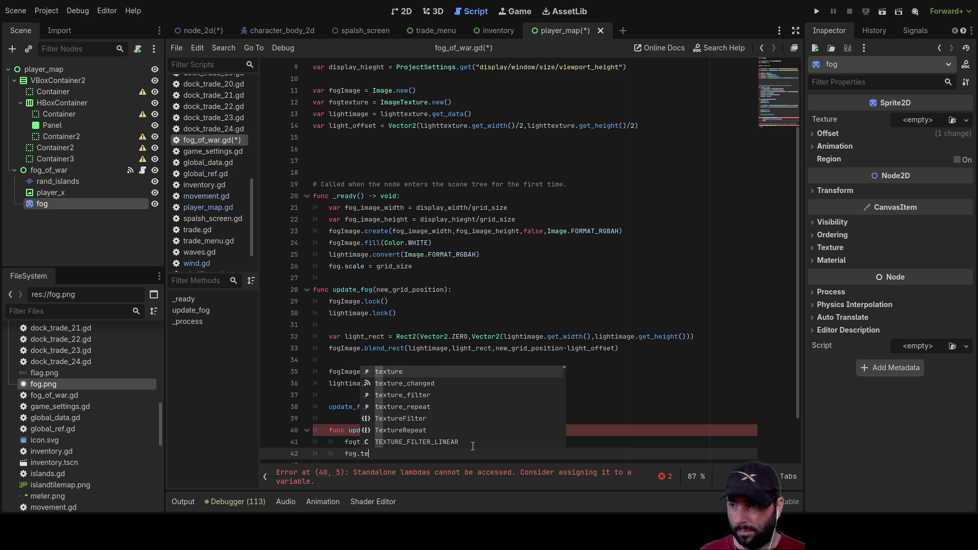
pyautogui.press('Return')
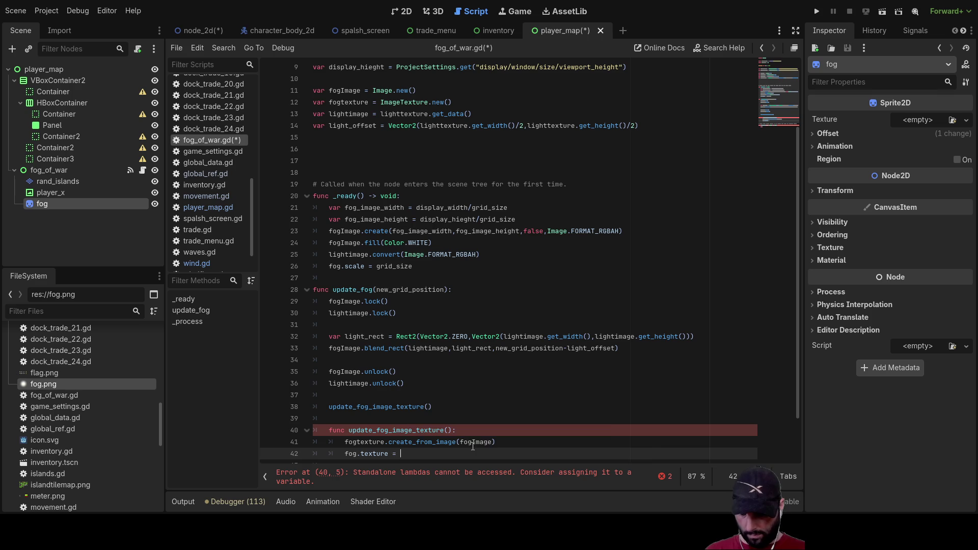
pyautogui.write('fog')
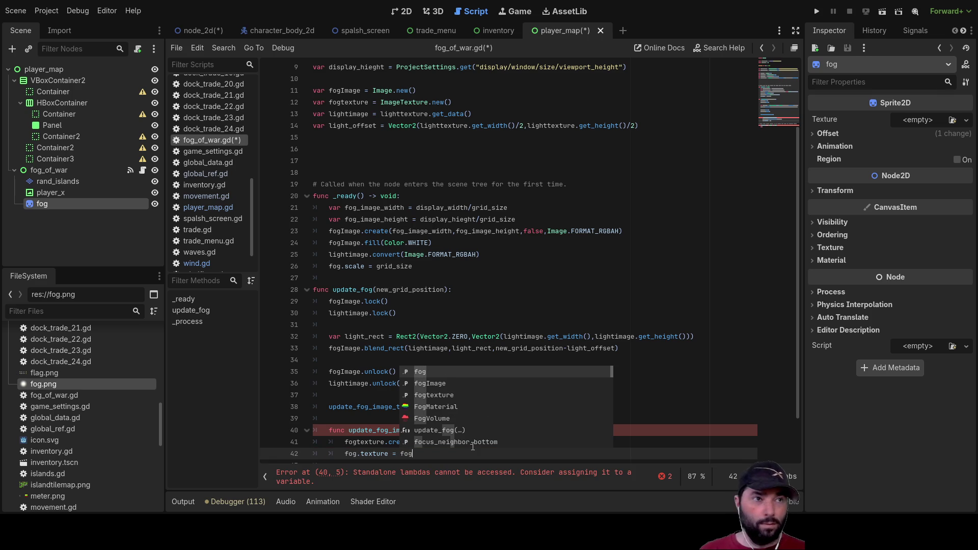
pyautogui.write('t')
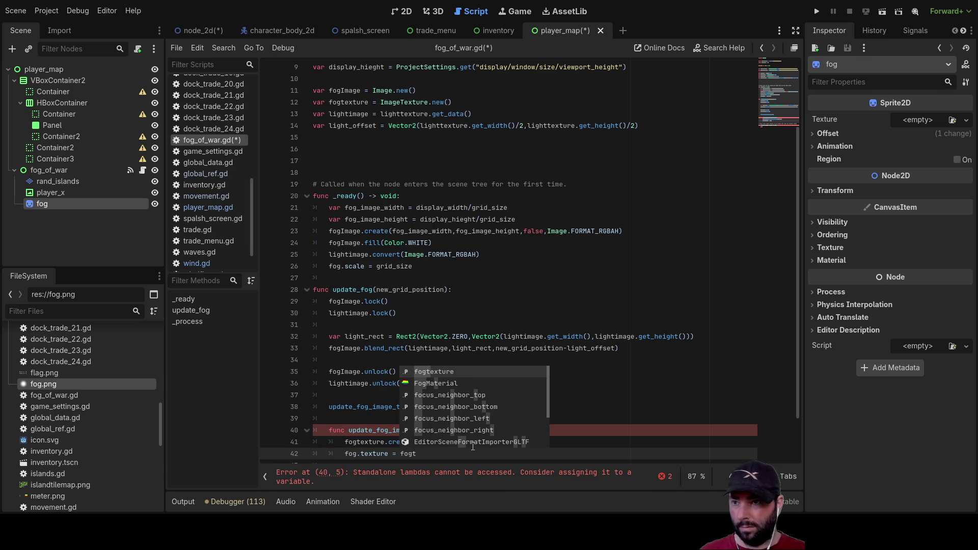
pyautogui.press('Return')
pyautogui.press('Return')
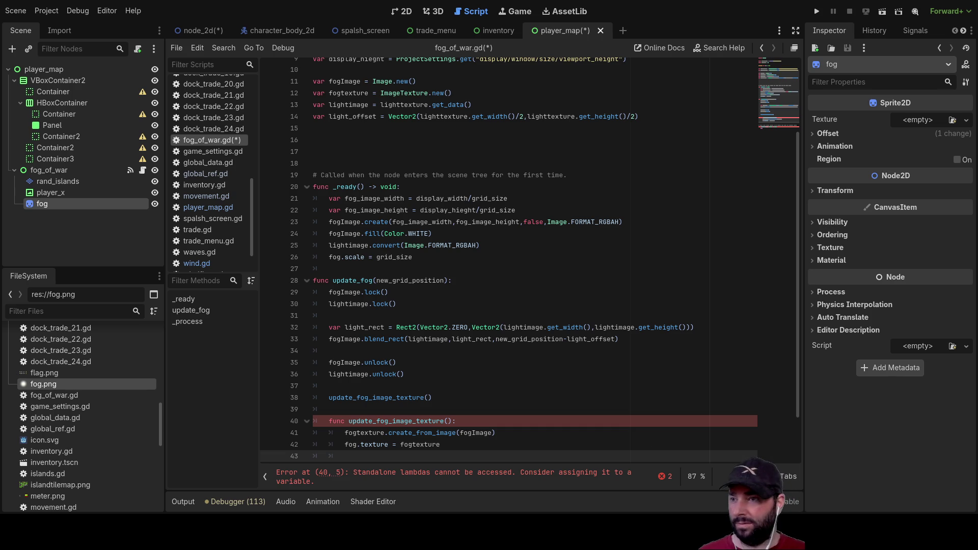
pyautogui.click(449, 386)
pyautogui.scroll(-2, 449, 386)
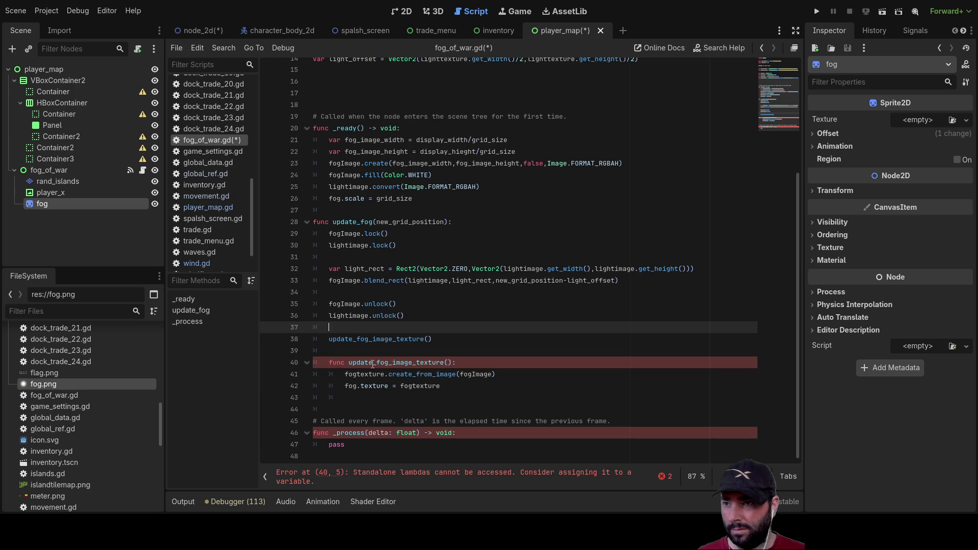
# - Unindent update_fog_image_texture and its two body lines to top level, then run the scene with F6
pyautogui.doubleClick(373, 363)
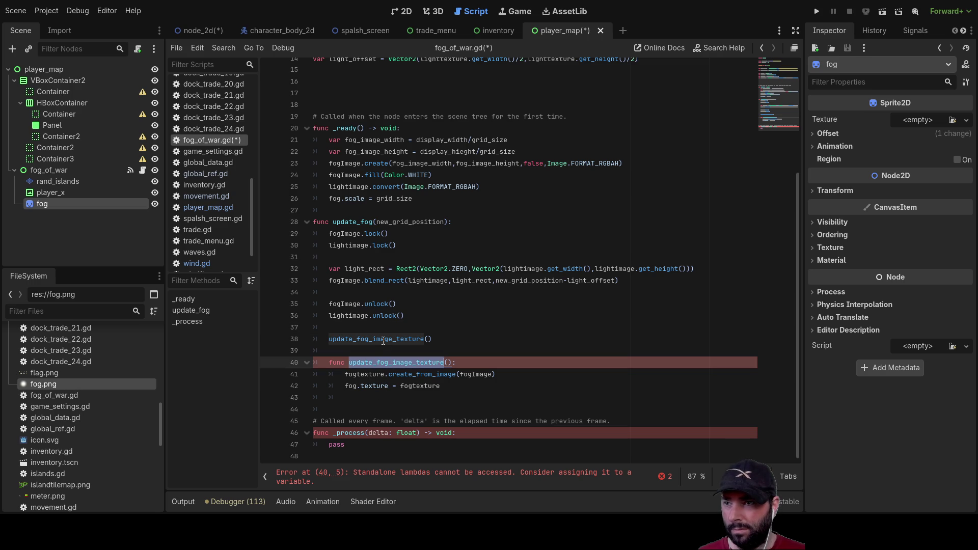
pyautogui.press('Home')
pyautogui.press('Return')
pyautogui.press('BackSpace')
pyautogui.press('Down')
pyautogui.hotkey('shift', 'Tab')
pyautogui.press('Down')
pyautogui.hotkey('shift', 'Tab')
pyautogui.press('Up')
pyautogui.press('Up')
pyautogui.press('Up')
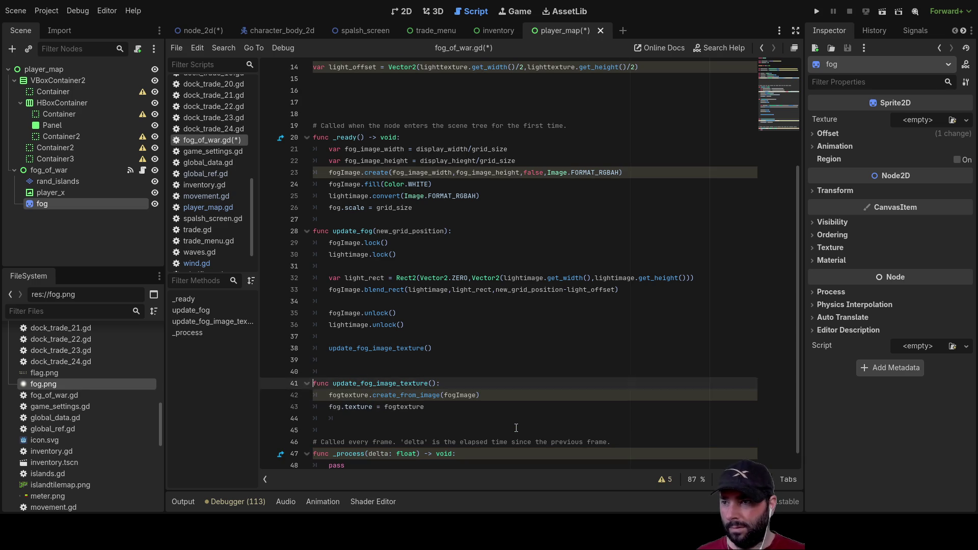
pyautogui.press('Delete')
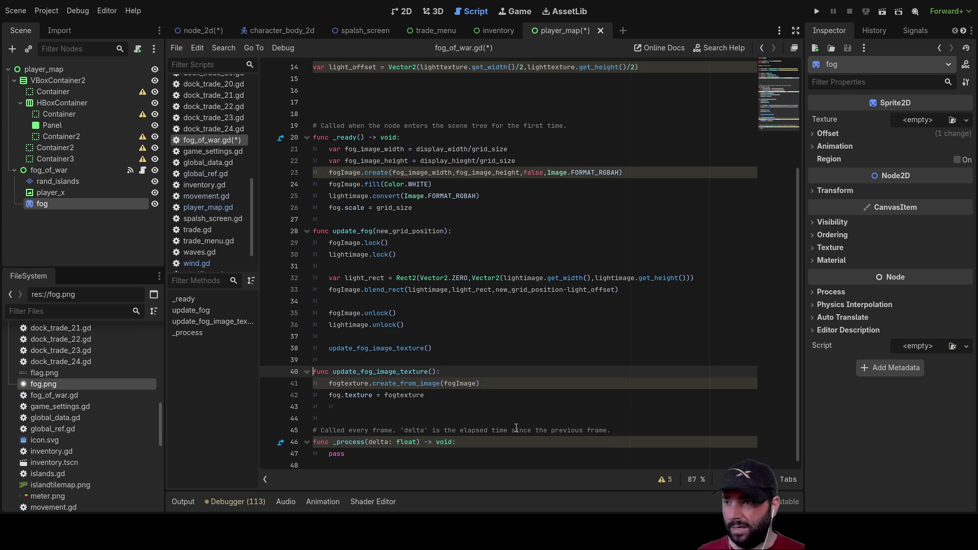
pyautogui.press('F6')
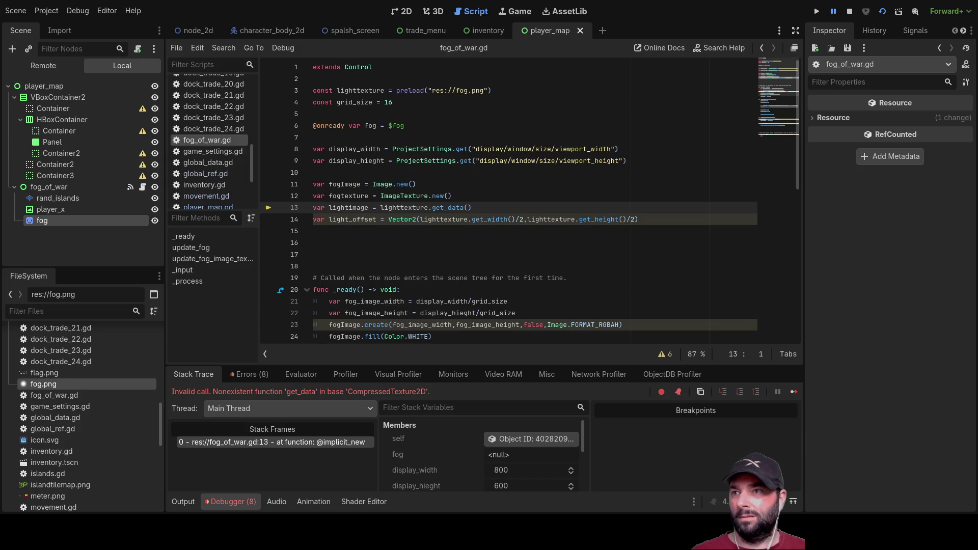
pyautogui.doubleClick(406, 208)
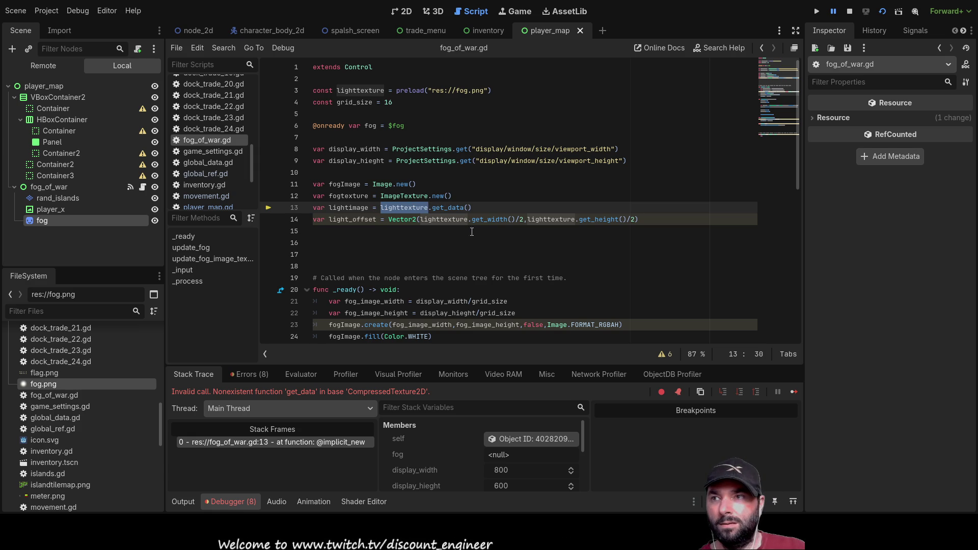
pyautogui.doubleClick(451, 208)
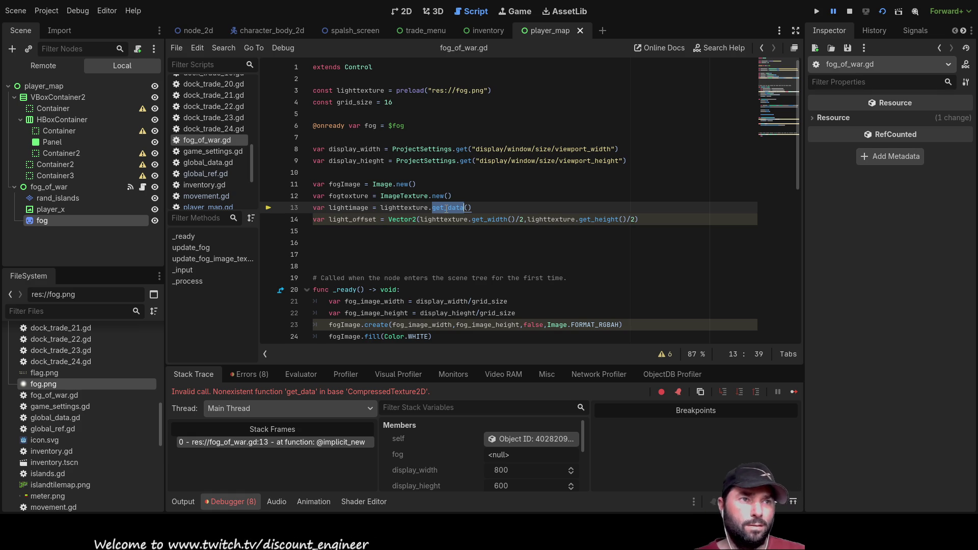
pyautogui.doubleClick(390, 207)
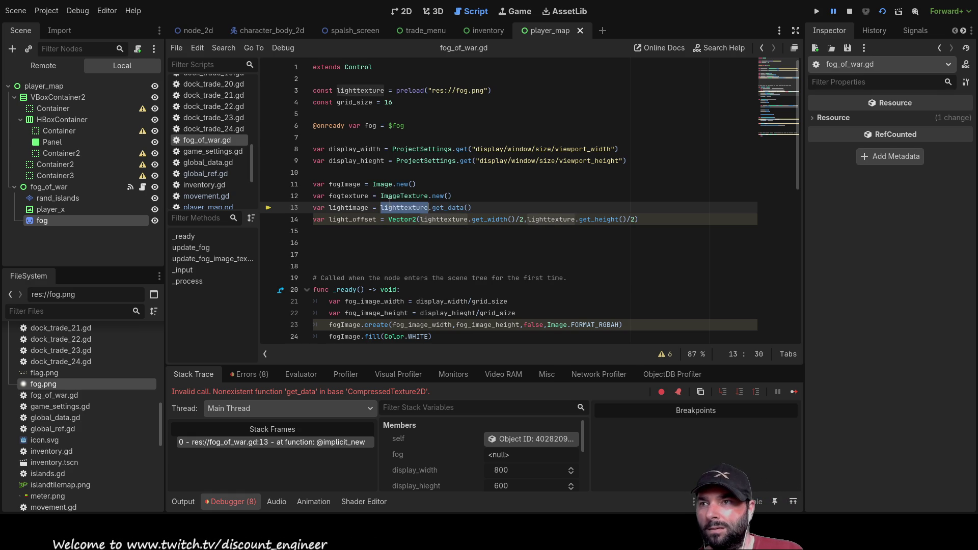
pyautogui.doubleClick(448, 207)
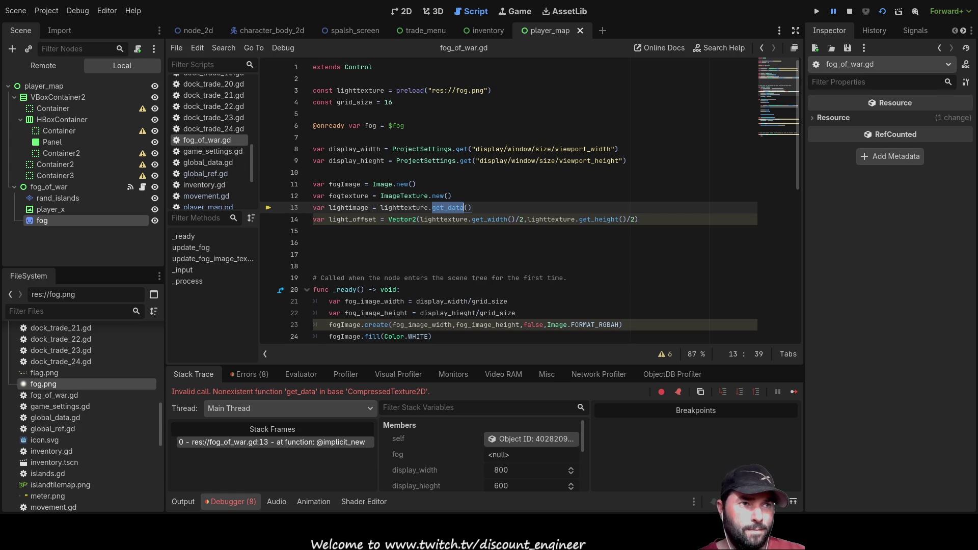
pyautogui.click(497, 202)
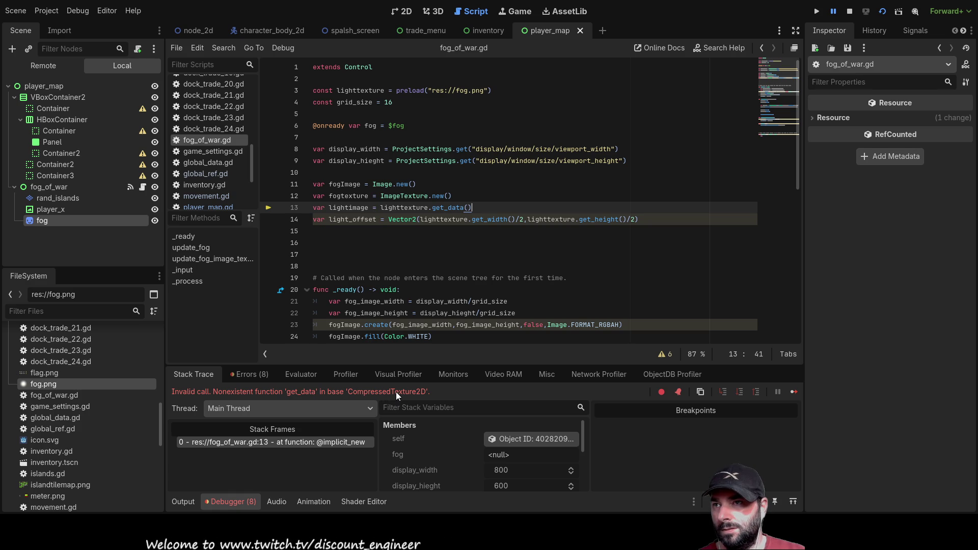
pyautogui.doubleClick(454, 207)
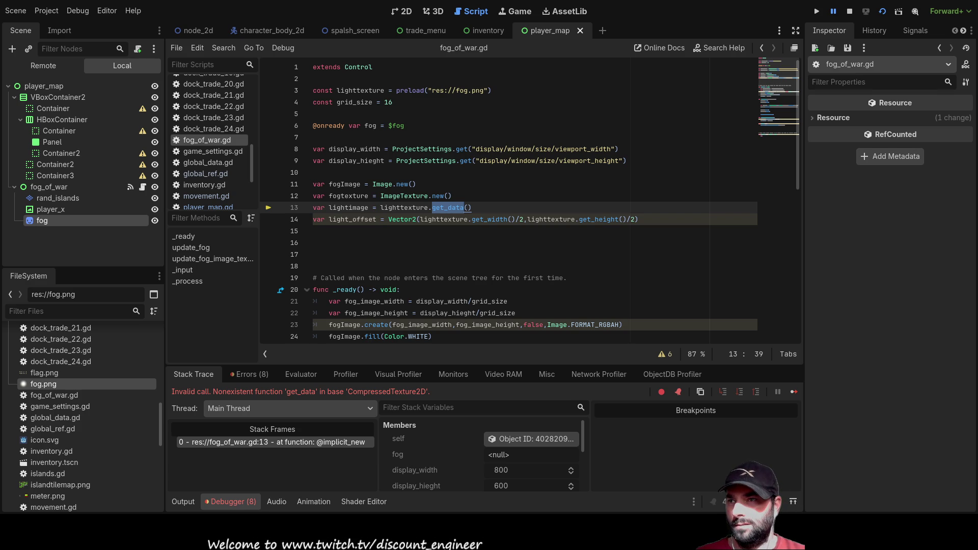
pyautogui.doubleClick(350, 208)
pyautogui.scroll(-5, 431, 295)
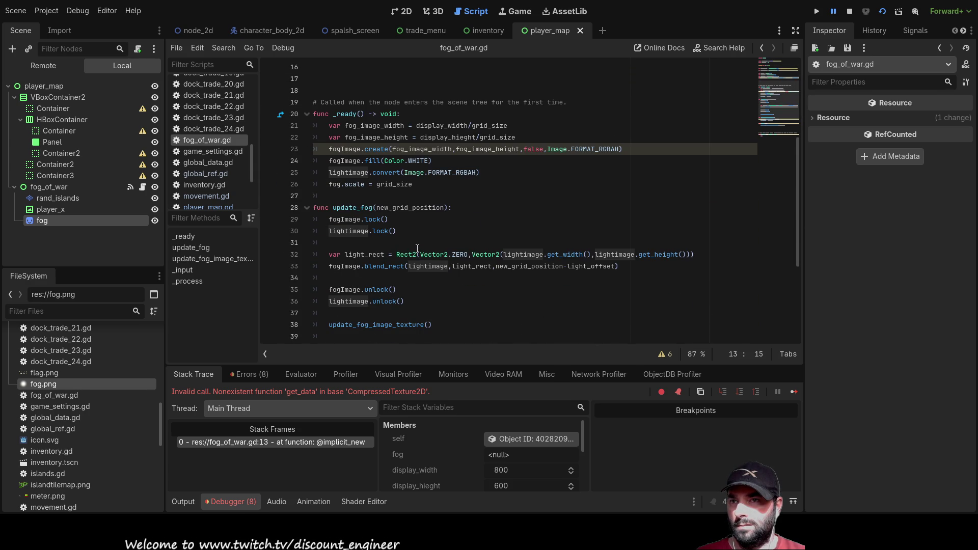
pyautogui.scroll(1, 417, 248)
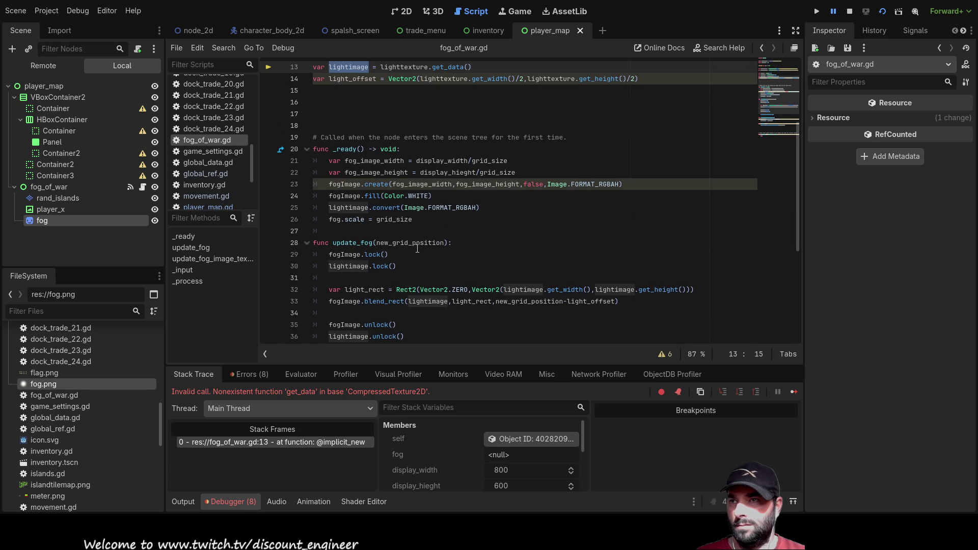
pyautogui.scroll(3, 417, 249)
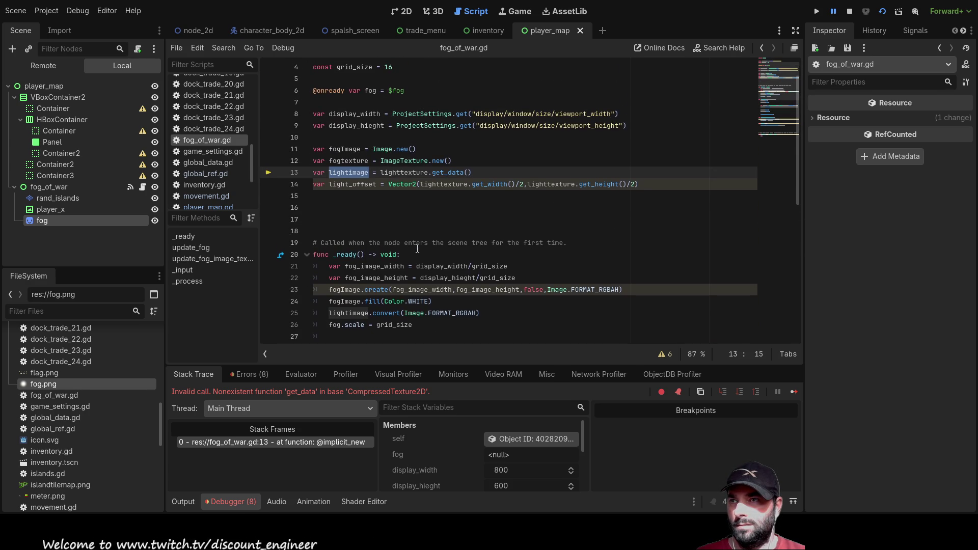
pyautogui.doubleClick(403, 173)
pyautogui.scroll(1, 442, 293)
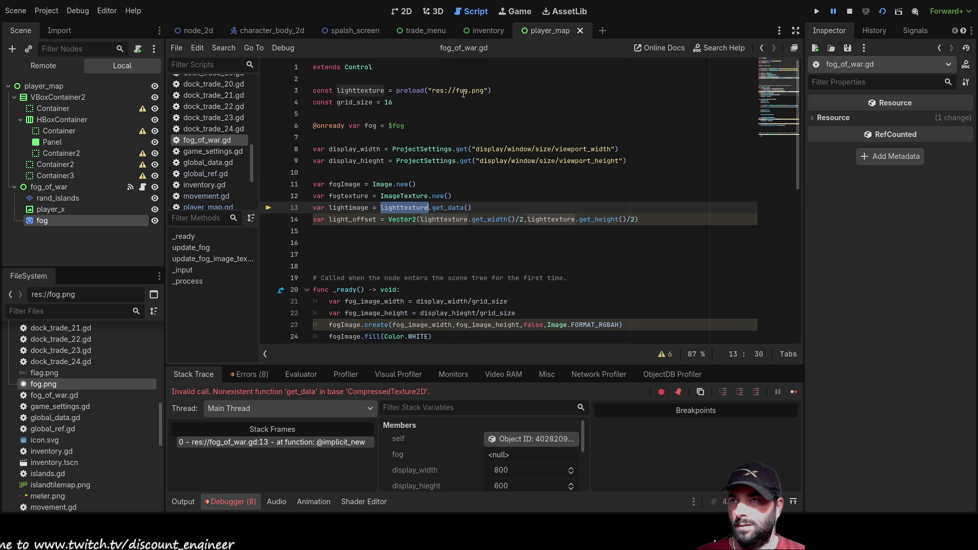
pyautogui.doubleClick(445, 207)
pyautogui.doubleClick(353, 90)
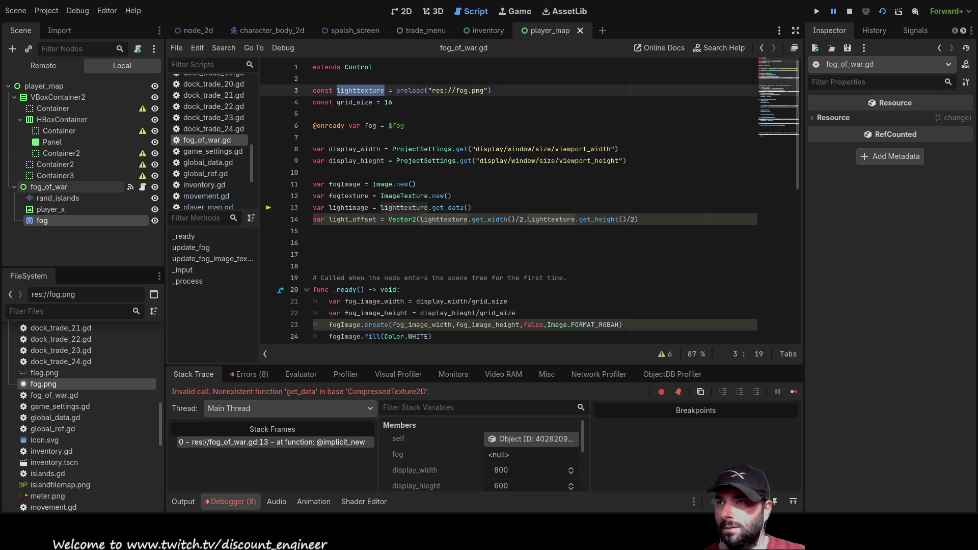
# - Clear fog_of_war's Script field, give Node2D the fog_of_war.gd script, and drag rand_islands below fog
pyautogui.scroll(10, 212, 153)
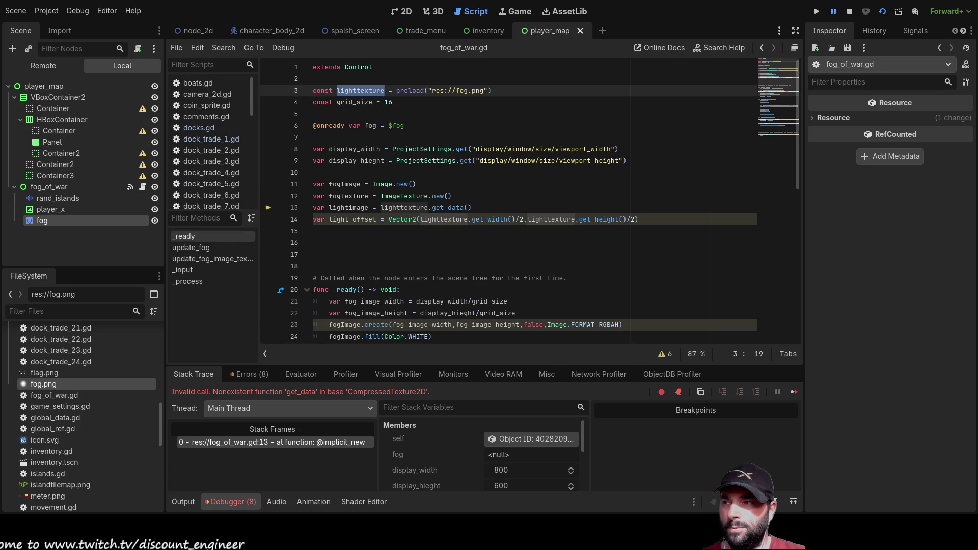
pyautogui.click(53, 187)
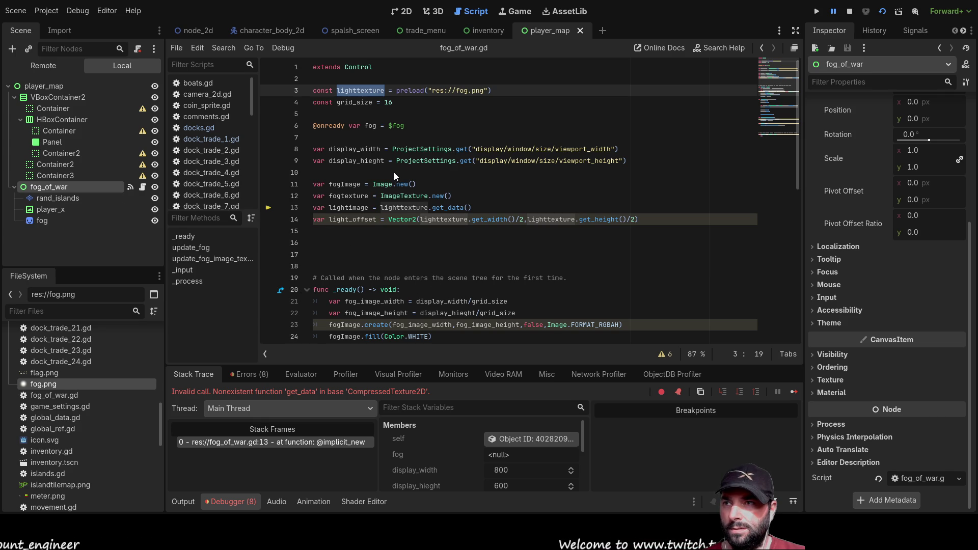
pyautogui.moveTo(47, 230); pyautogui.dragTo(48, 193)
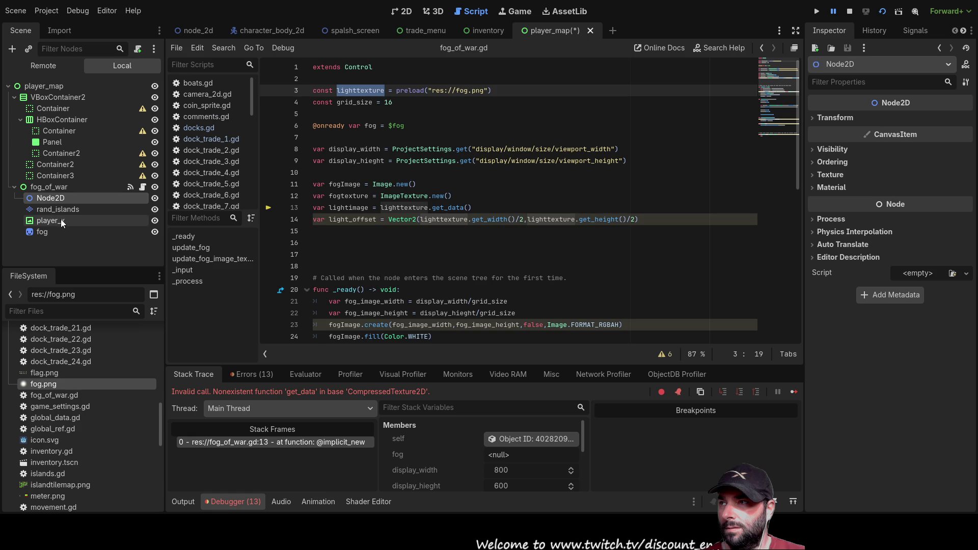
pyautogui.click(46, 188)
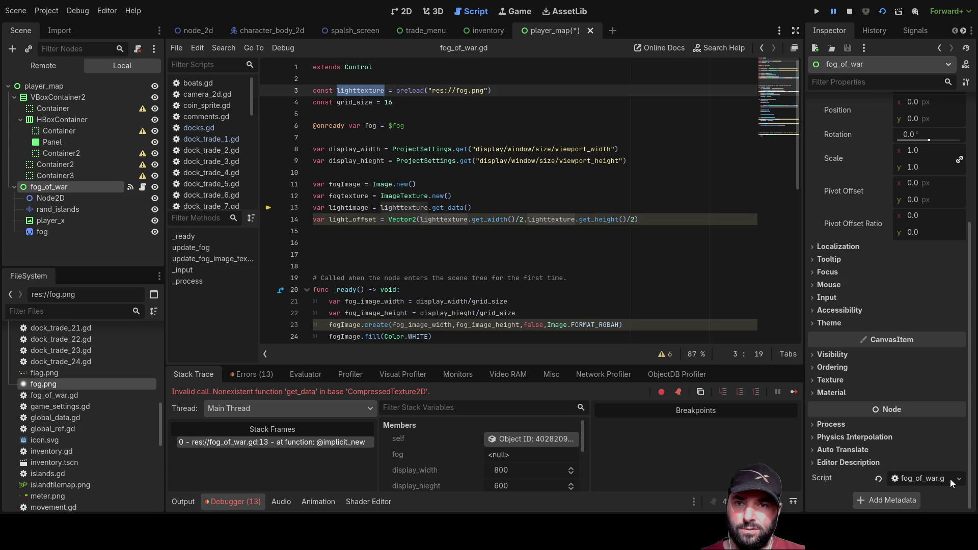
pyautogui.click(877, 479)
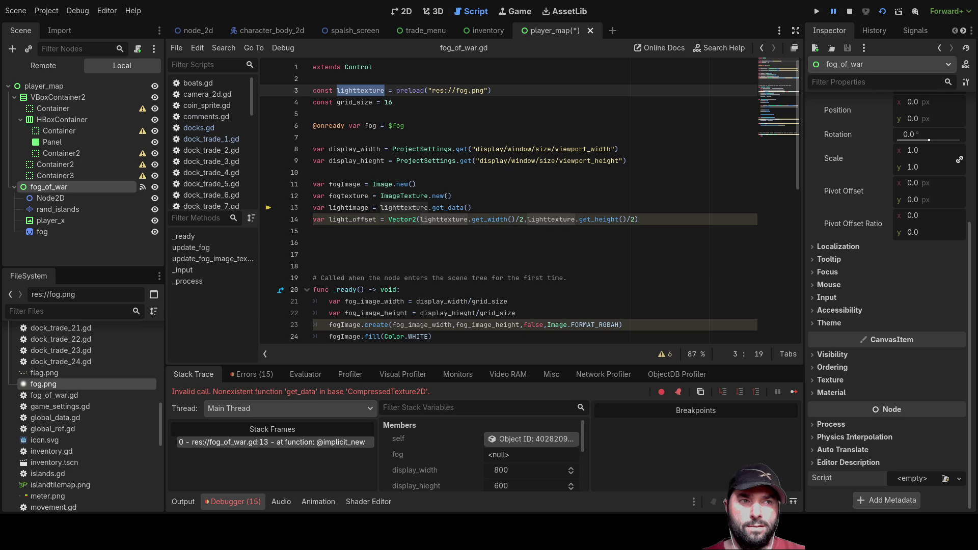
pyautogui.click(50, 198)
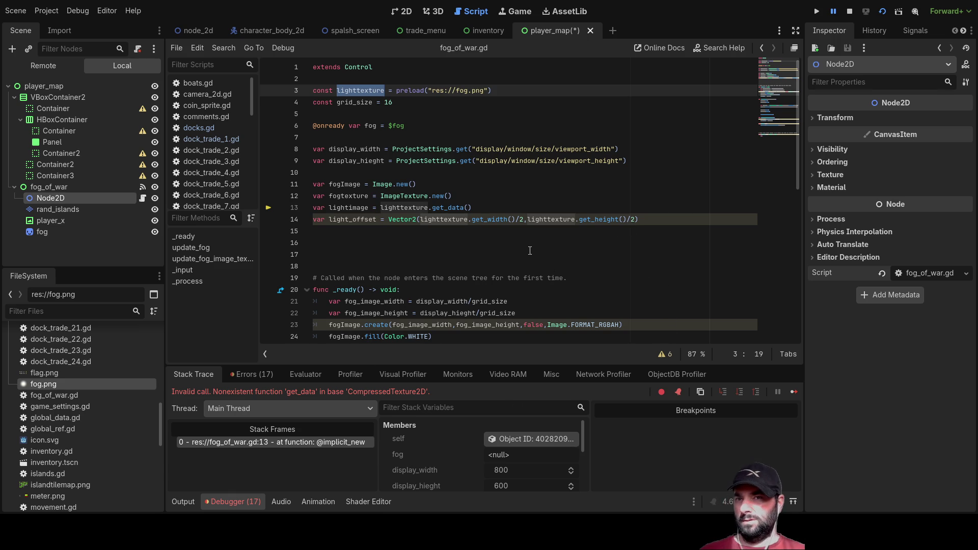
pyautogui.moveTo(56, 210); pyautogui.dragTo(58, 189)
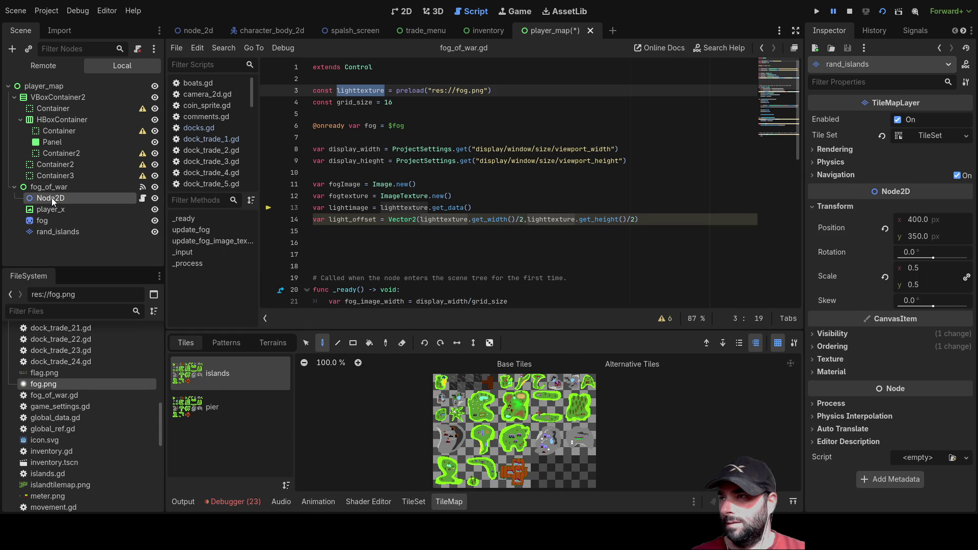
# - Drag fog under Node2D in the Scene tree, then stop and rerun the current scene
pyautogui.click(51, 198)
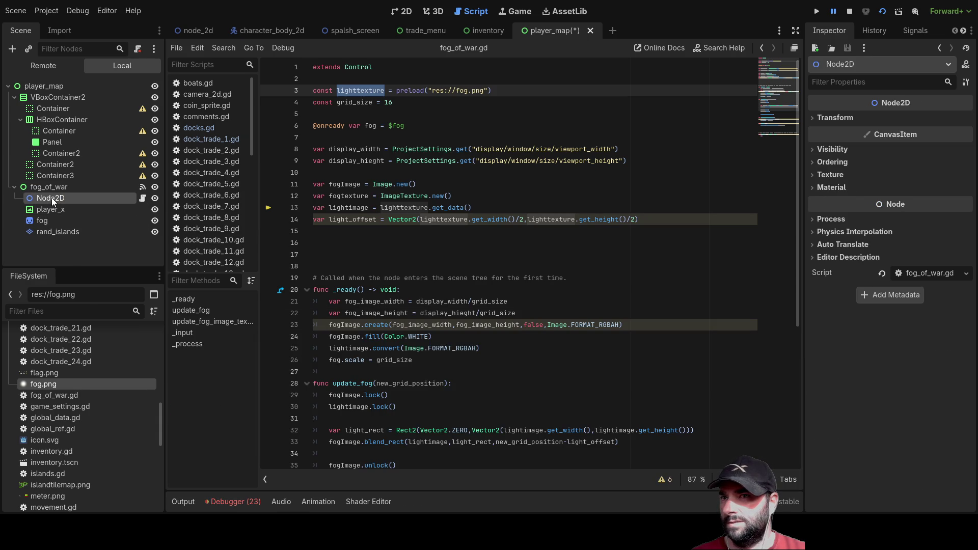
pyautogui.moveTo(50, 219); pyautogui.dragTo(48, 200)
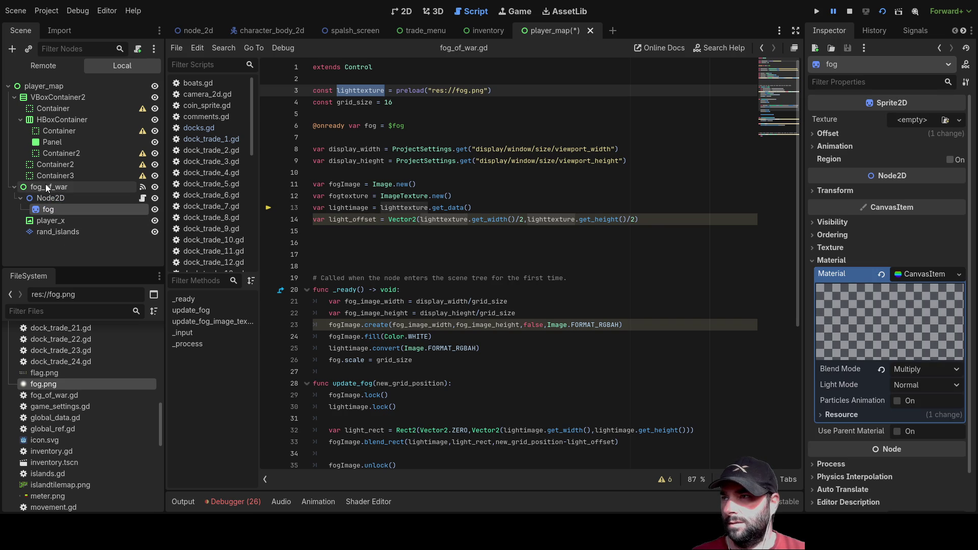
pyautogui.click(17, 198)
pyautogui.click(20, 200)
pyautogui.click(19, 200)
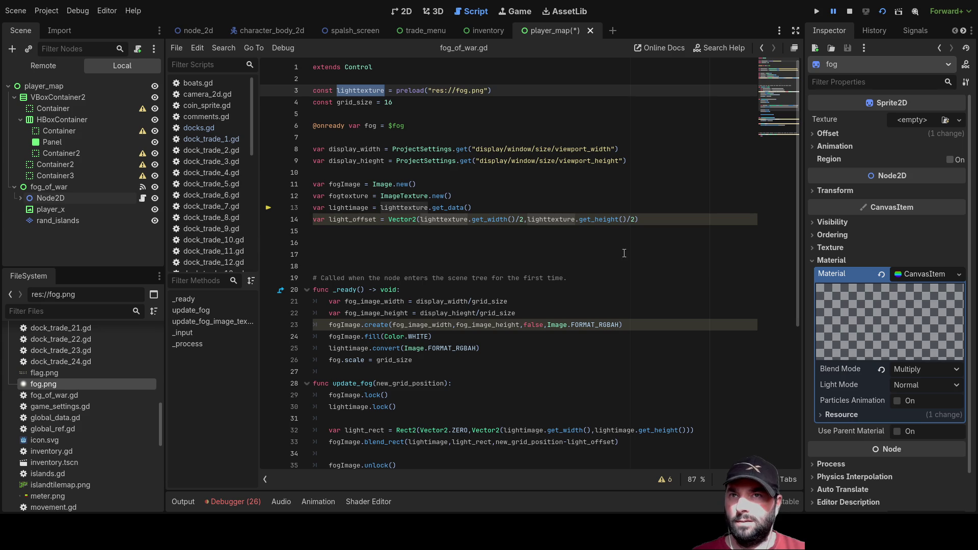
pyautogui.click(850, 12)
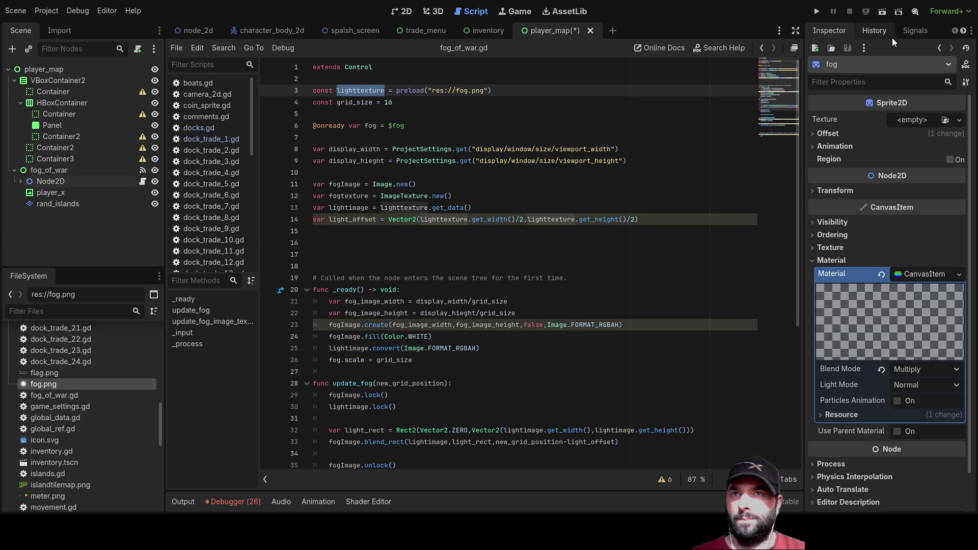
pyautogui.click(884, 12)
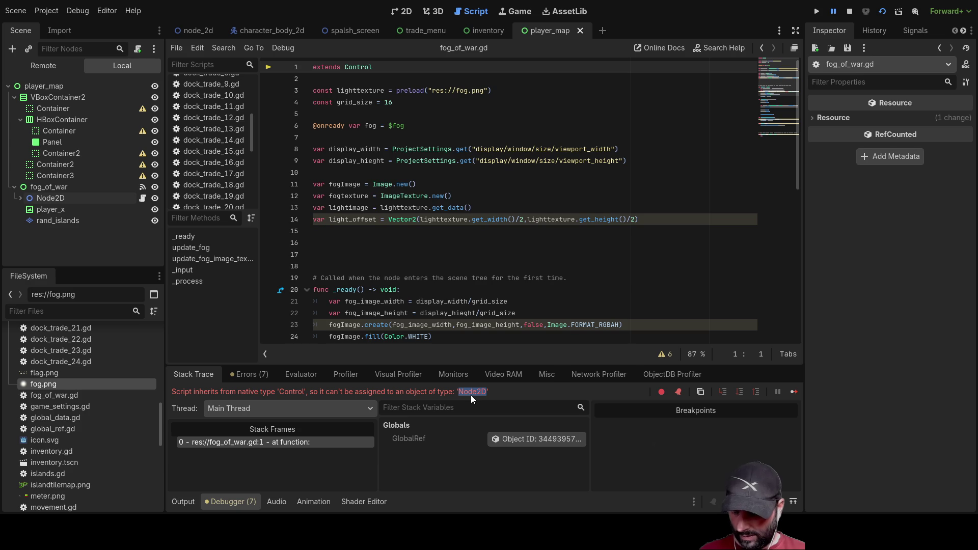
# - Change the script's base type on line 1 from Control to Node2D, then stop and rerun the scene
pyautogui.doubleClick(358, 67)
pyautogui.write('Node2D')
pyautogui.click(848, 16)
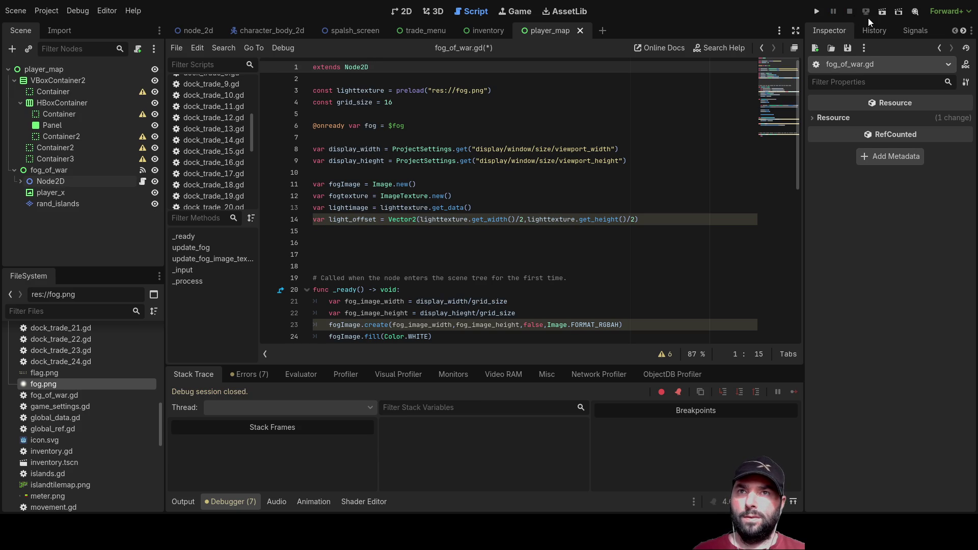
pyautogui.click(882, 14)
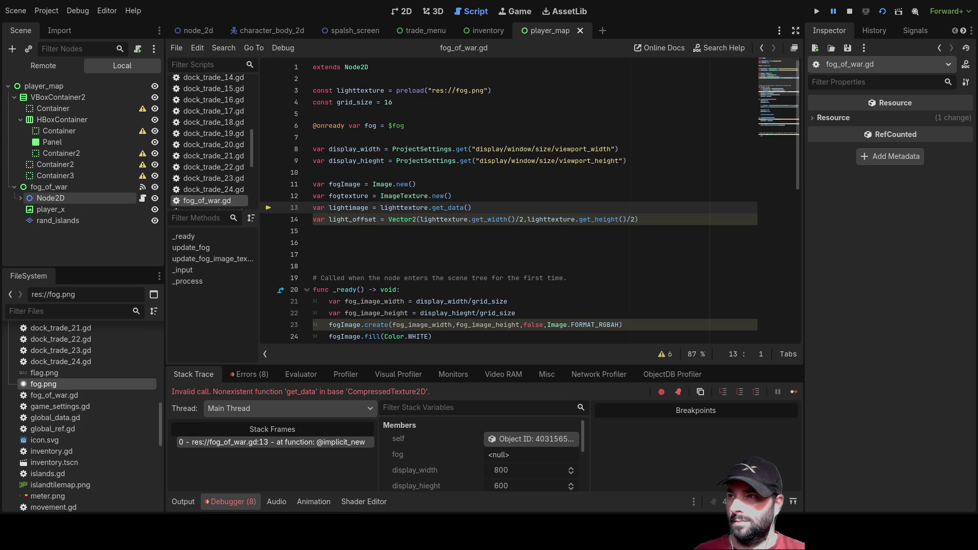
# - Review Node2D's and player_x's properties, then stop and rerun the current scene
pyautogui.click(51, 198)
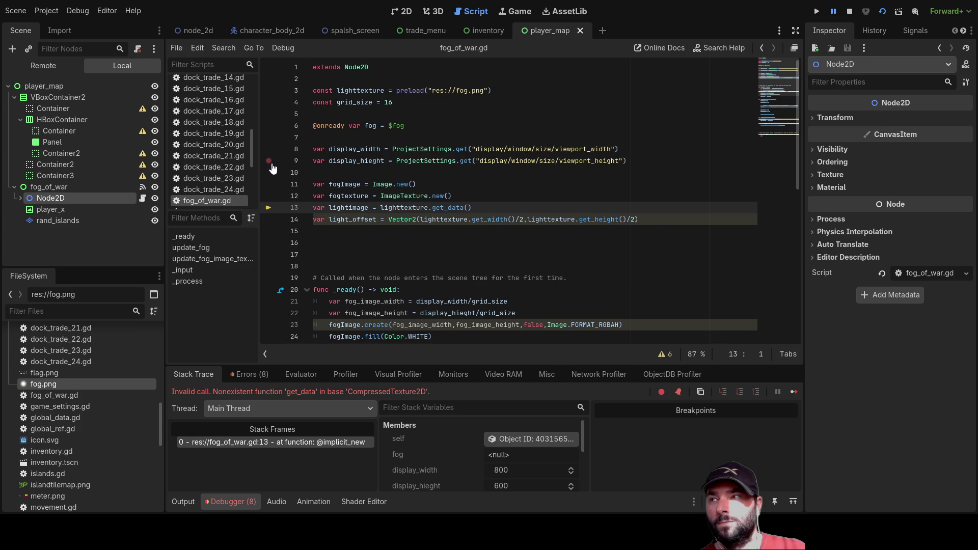
pyautogui.click(47, 210)
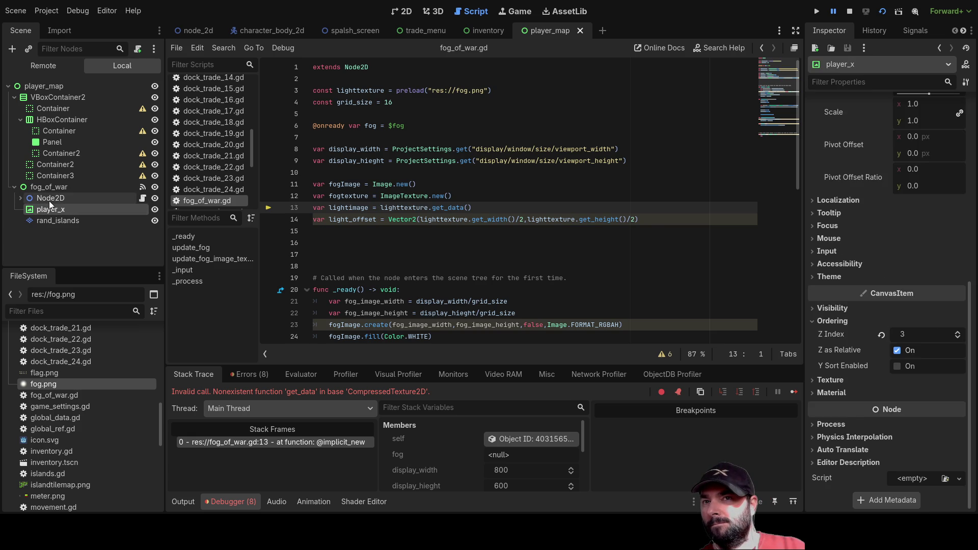
pyautogui.click(51, 200)
pyautogui.click(853, 11)
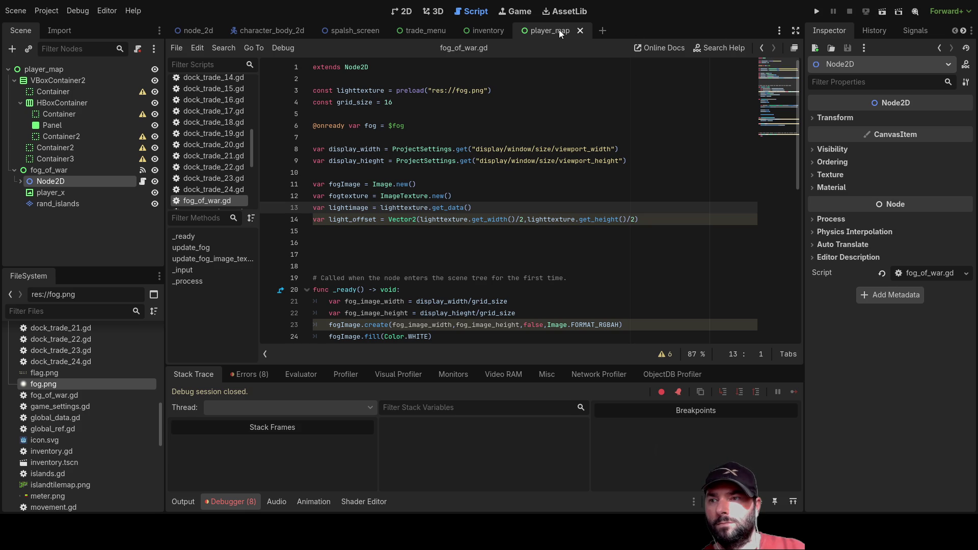
pyautogui.click(883, 14)
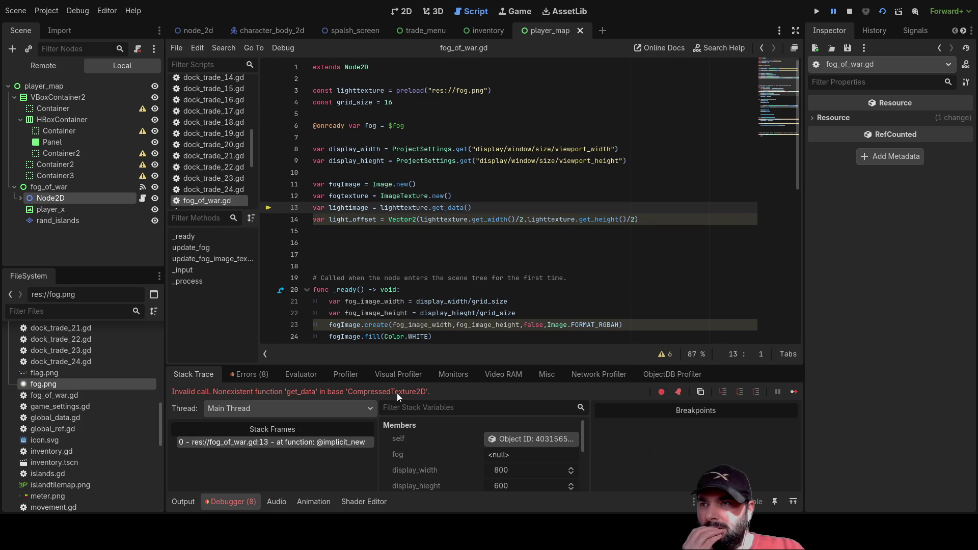
# - Examine the lightimage = lighttexture.get_data() line 13 and place the cursor at its start
pyautogui.doubleClick(403, 209)
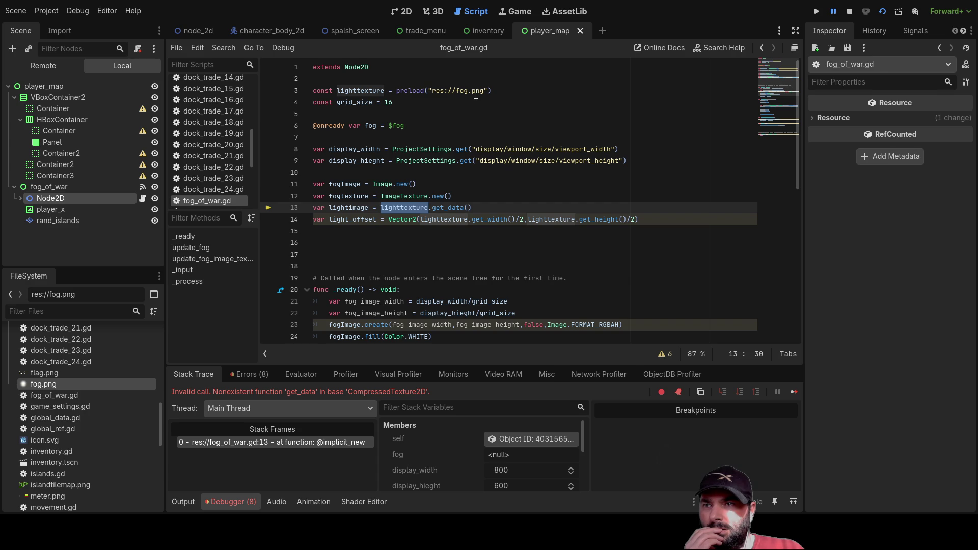
pyautogui.doubleClick(447, 208)
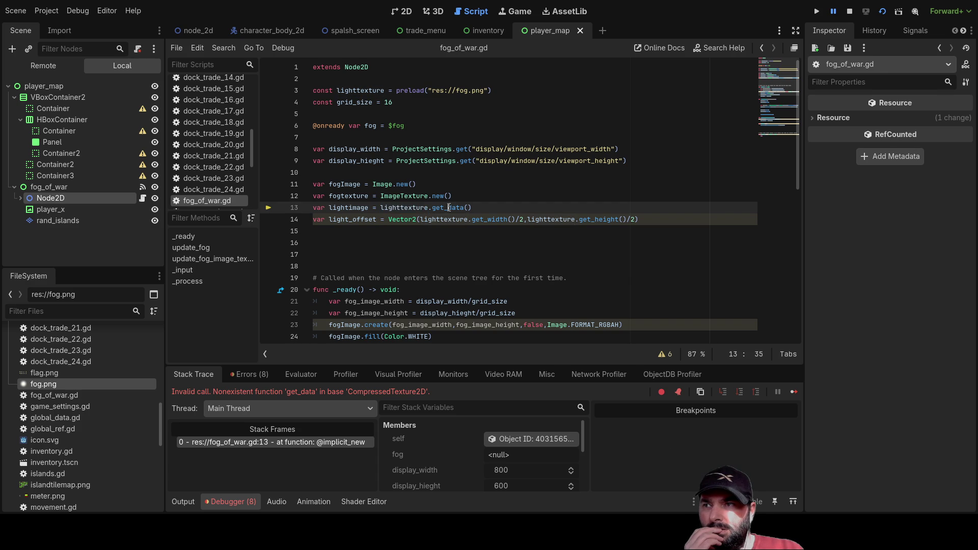
pyautogui.doubleClick(350, 207)
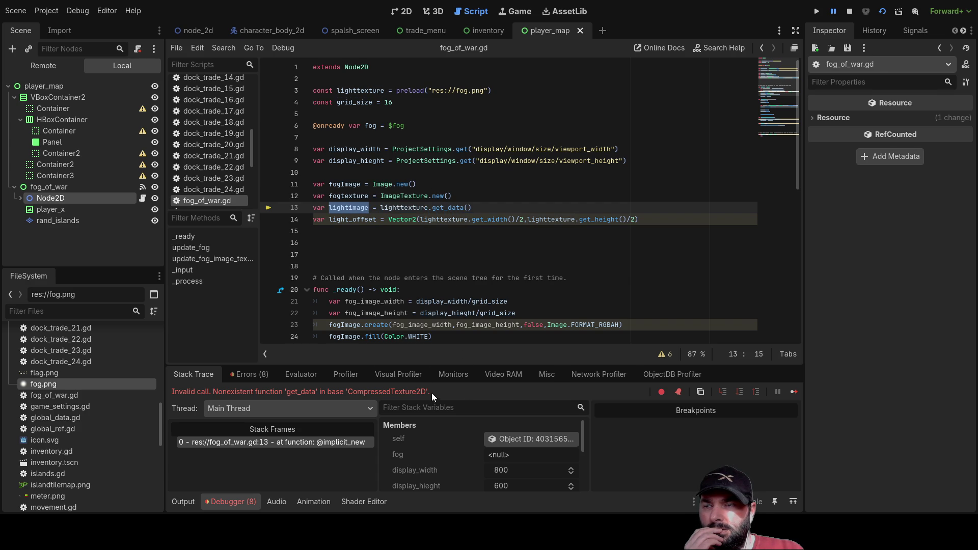
pyautogui.scroll(-2, 474, 236)
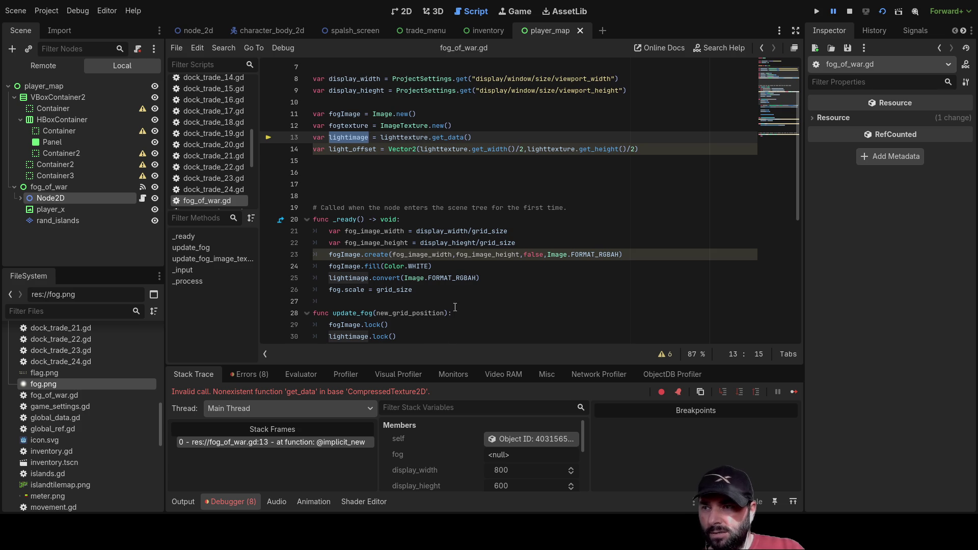
pyautogui.scroll(-1, 450, 292)
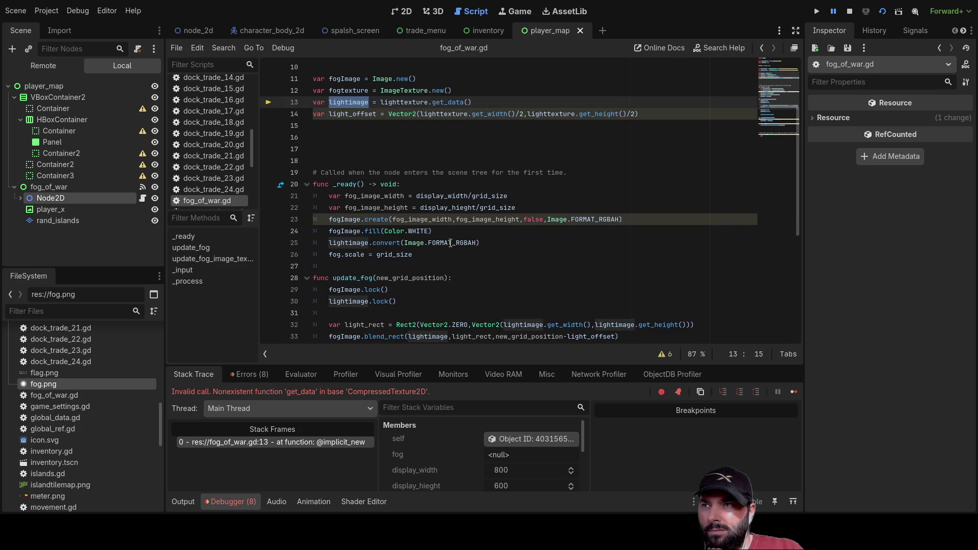
pyautogui.scroll(2, 450, 243)
pyautogui.click(315, 173)
# - Comment out line 13, then restore it as lightimage = lighttexture without get_data() and run the project
pyautogui.write('#')
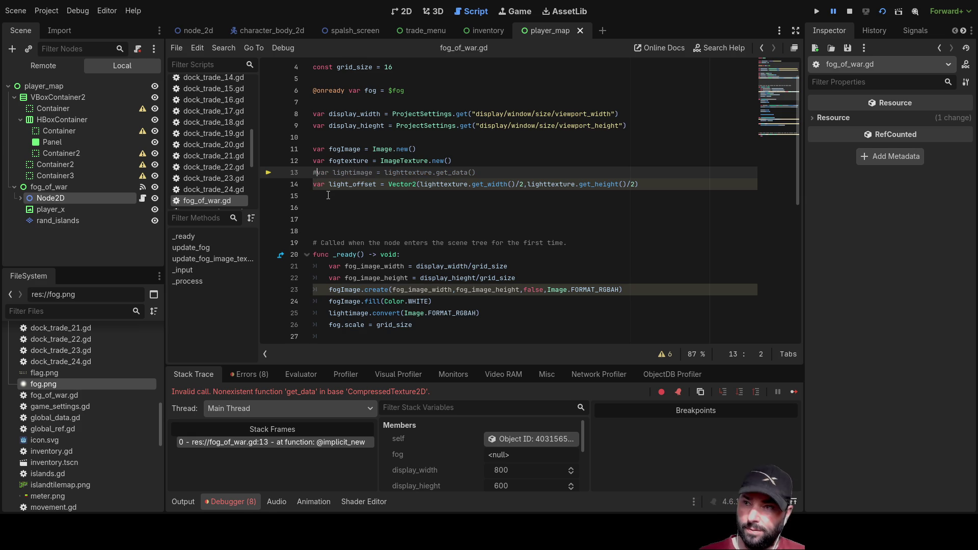
pyautogui.click(848, 17)
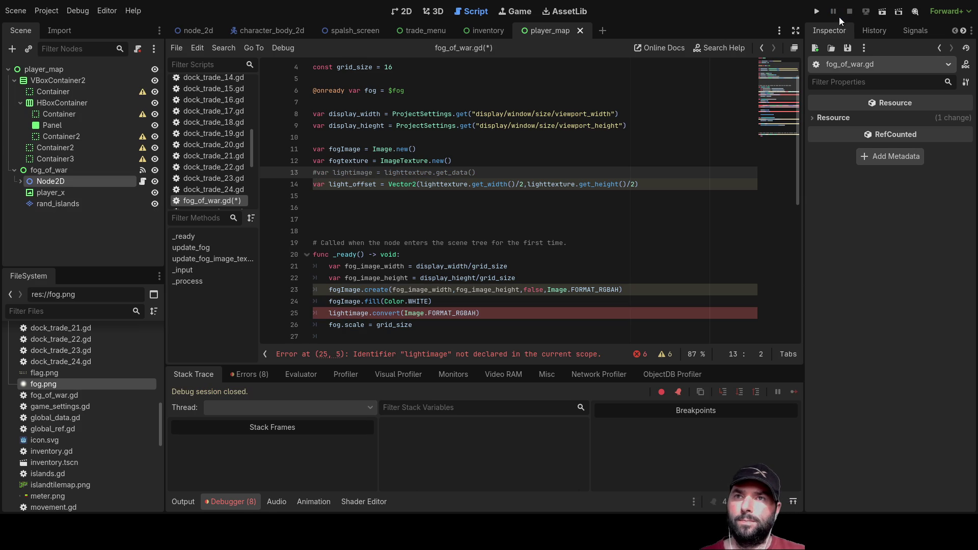
pyautogui.doubleClick(348, 312)
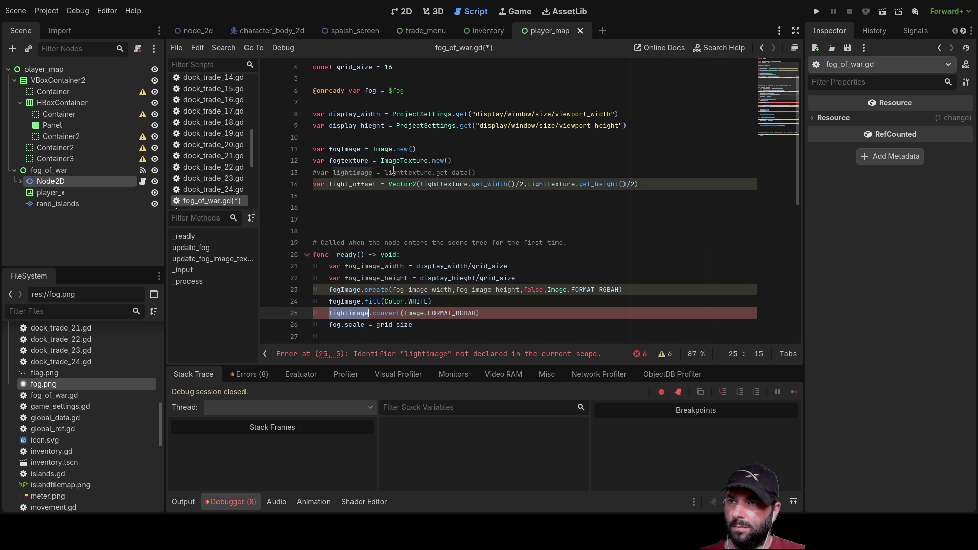
pyautogui.doubleClick(456, 173)
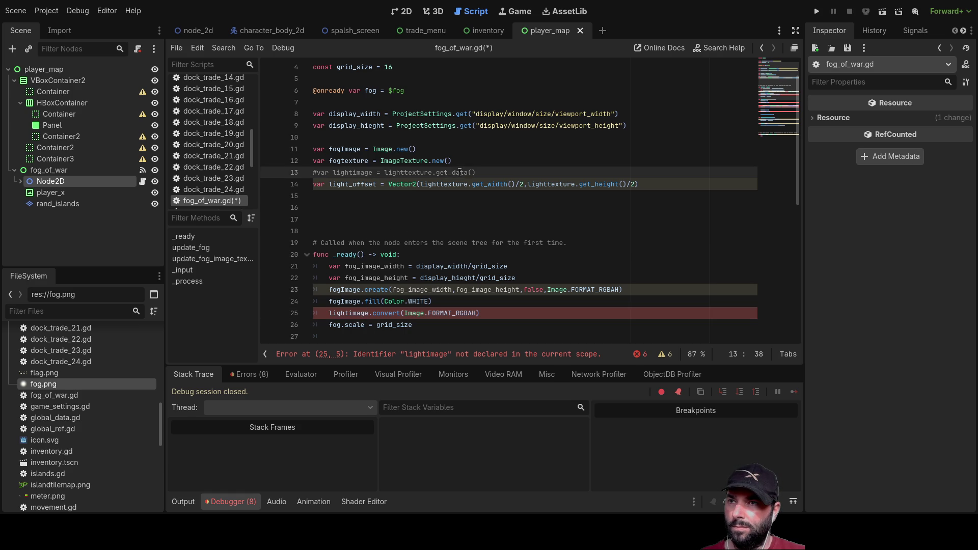
pyautogui.click(312, 172)
pyautogui.press('Delete')
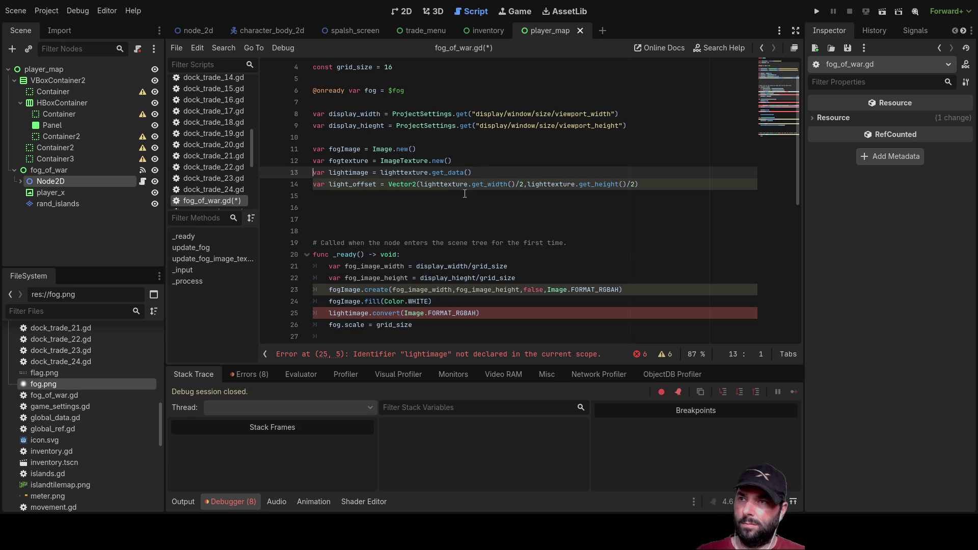
pyautogui.click(479, 173)
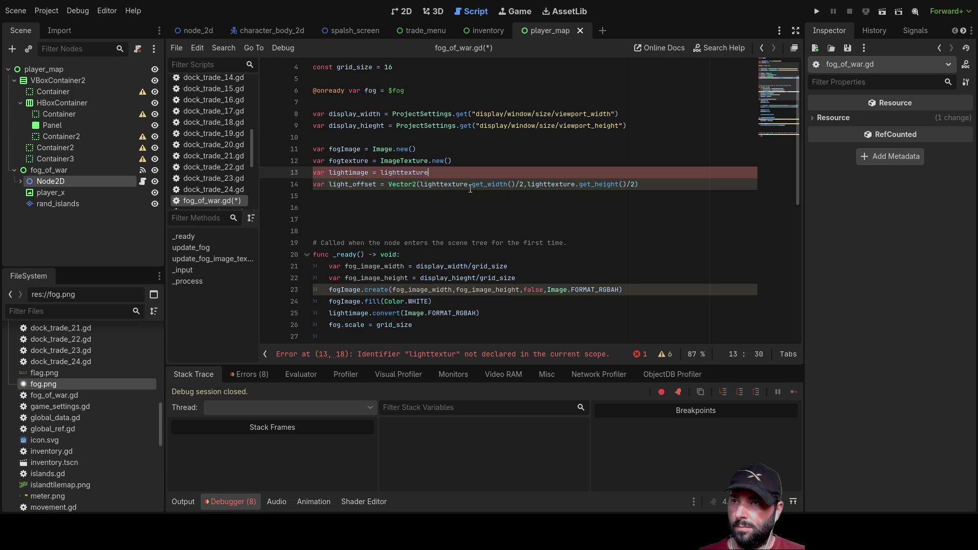
pyautogui.click(813, 12)
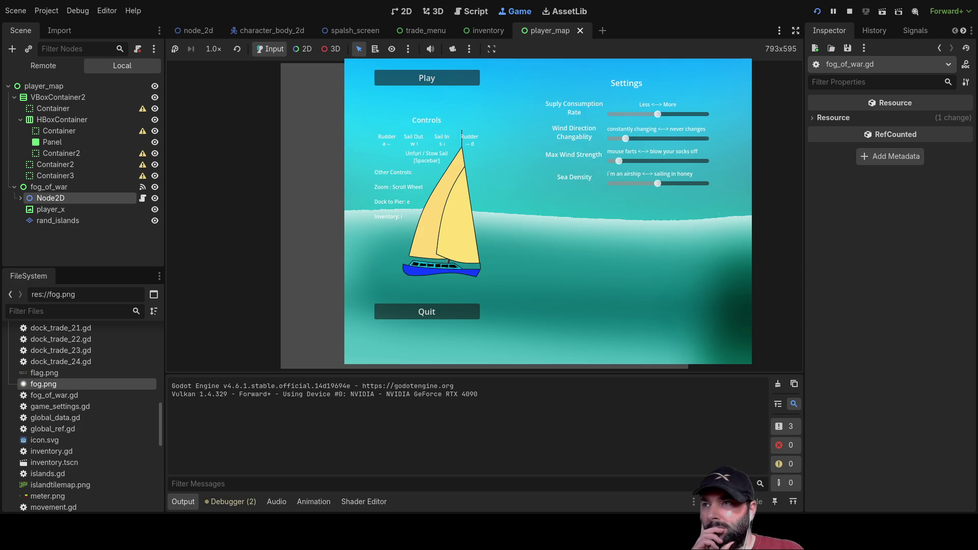
# - Stop the game and rerun the fog scene, which halts on the line 25 convert error
pyautogui.click(850, 15)
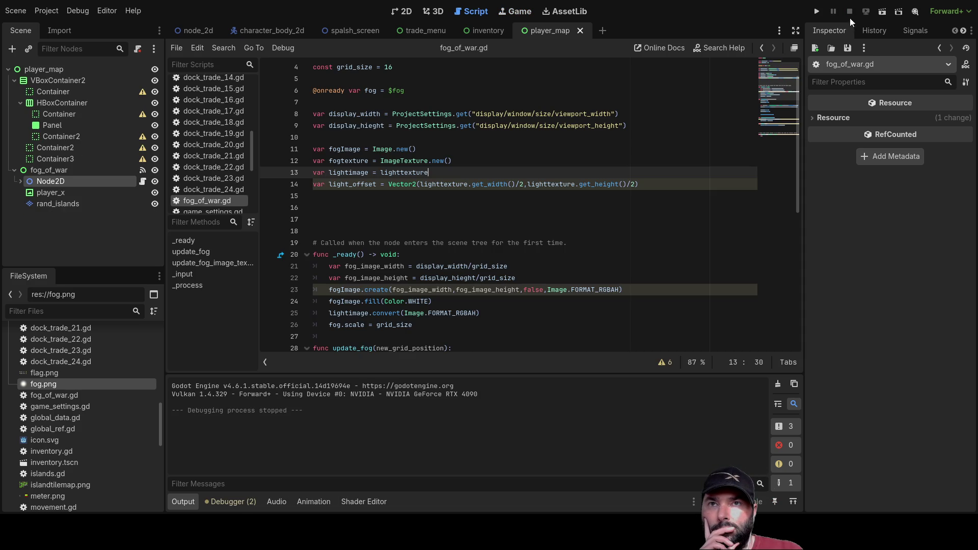
pyautogui.click(884, 14)
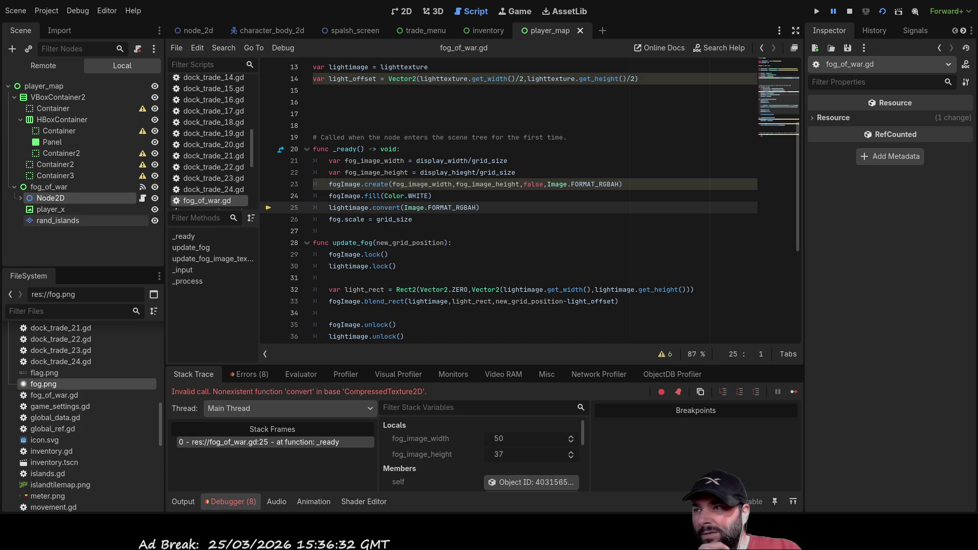
# - Inspect the fog sprite under Node2D, then return to the Node2D script
pyautogui.click(50, 198)
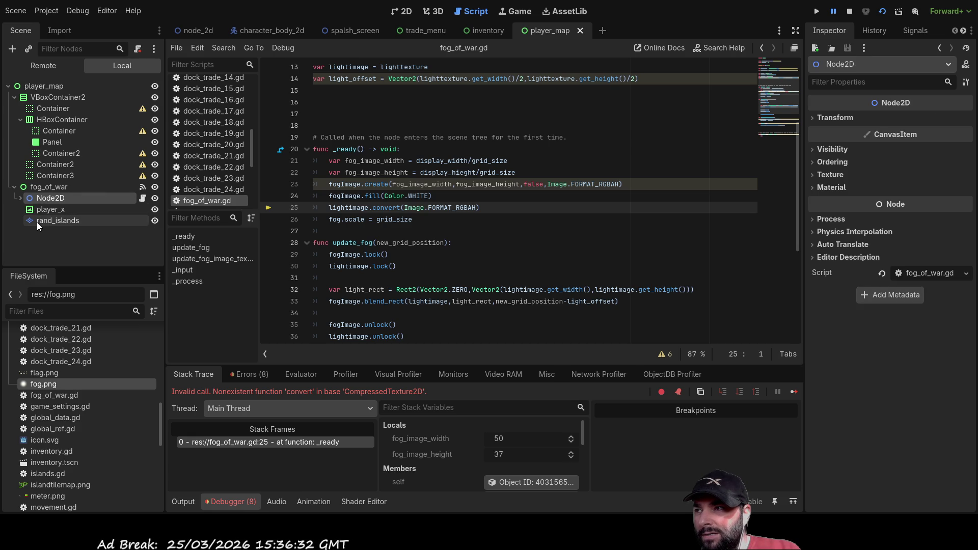
pyautogui.click(38, 222)
pyautogui.click(20, 198)
pyautogui.click(51, 211)
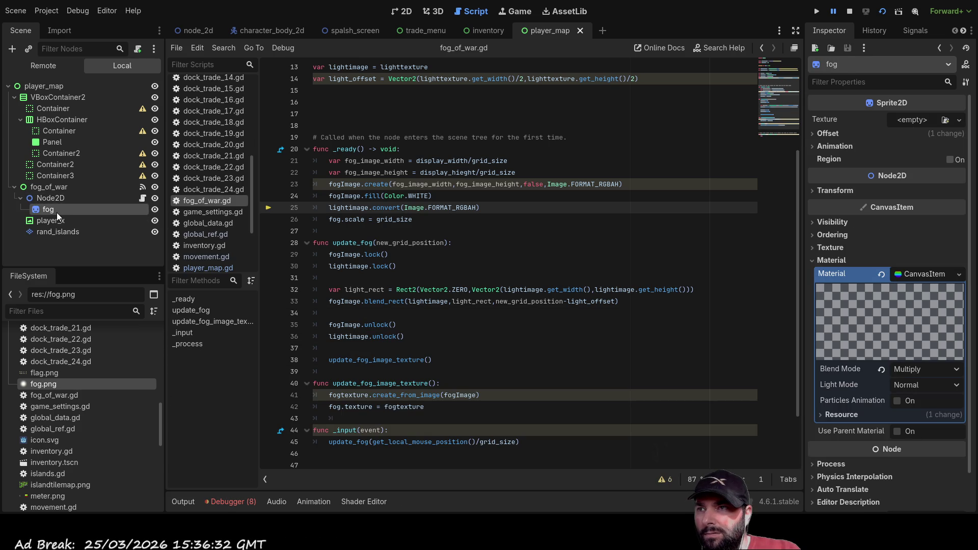
pyautogui.click(48, 198)
pyautogui.scroll(4, 510, 263)
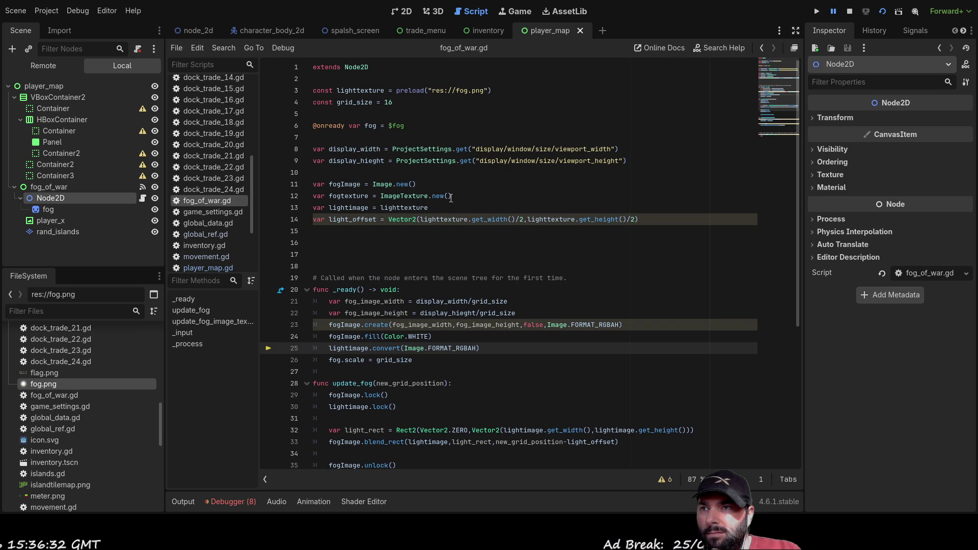
# - Append .get_data() to lighttexture on line 13 after browsing the get suggestions
pyautogui.click(432, 207)
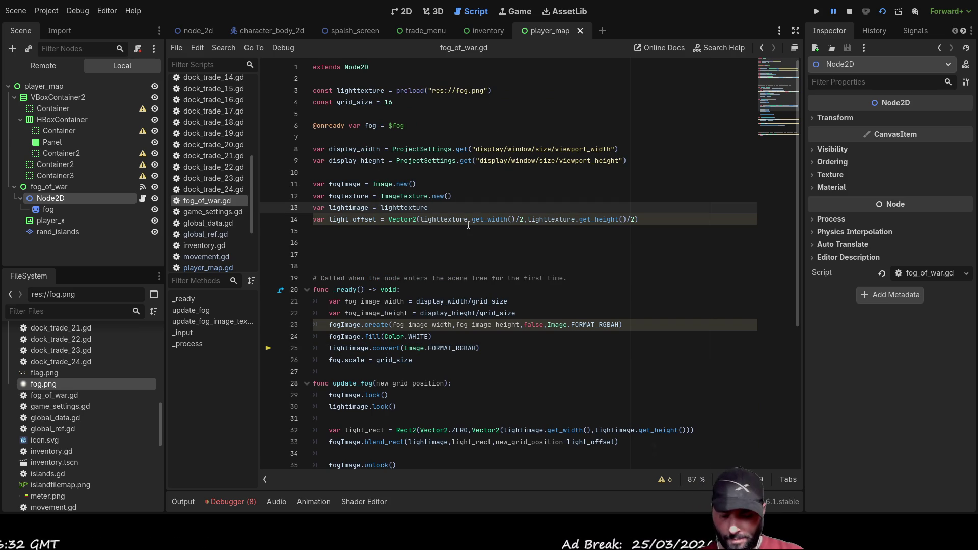
pyautogui.write('.get')
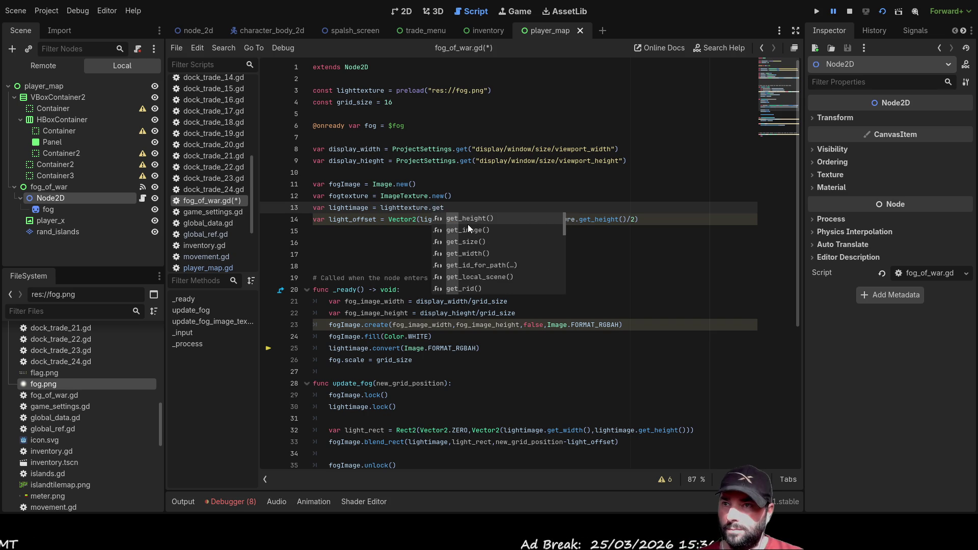
pyautogui.press('Down')
pyautogui.press('Down')
pyautogui.press('Down')
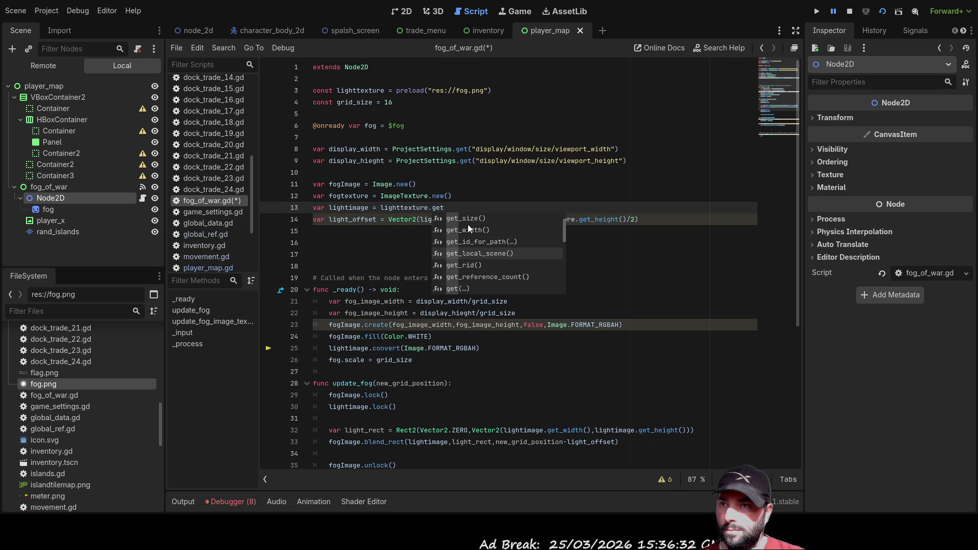
pyautogui.press('Down')
pyautogui.press('Down')
pyautogui.press('Down')
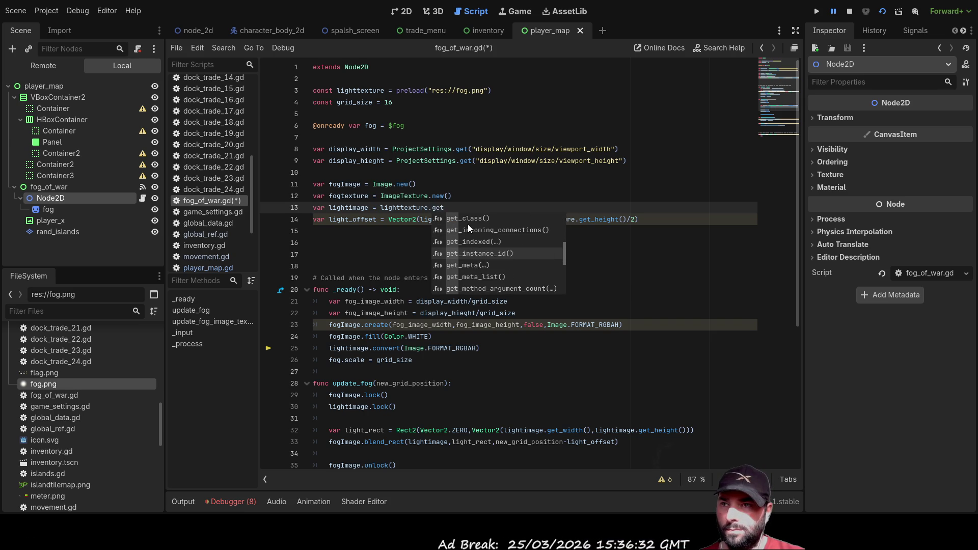
pyautogui.press('Down')
pyautogui.press('Down')
pyautogui.press('Down')
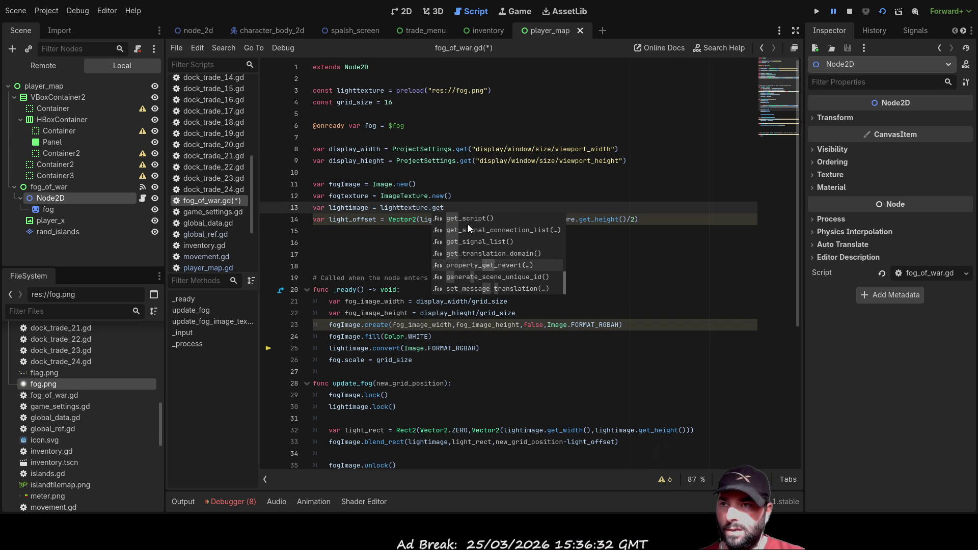
pyautogui.scroll(13, 468, 225)
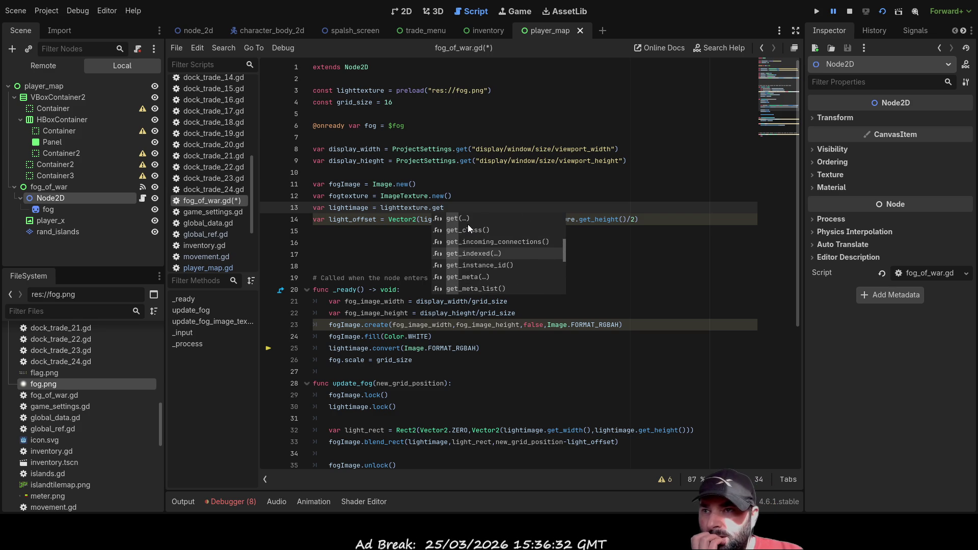
pyautogui.scroll(3, 468, 224)
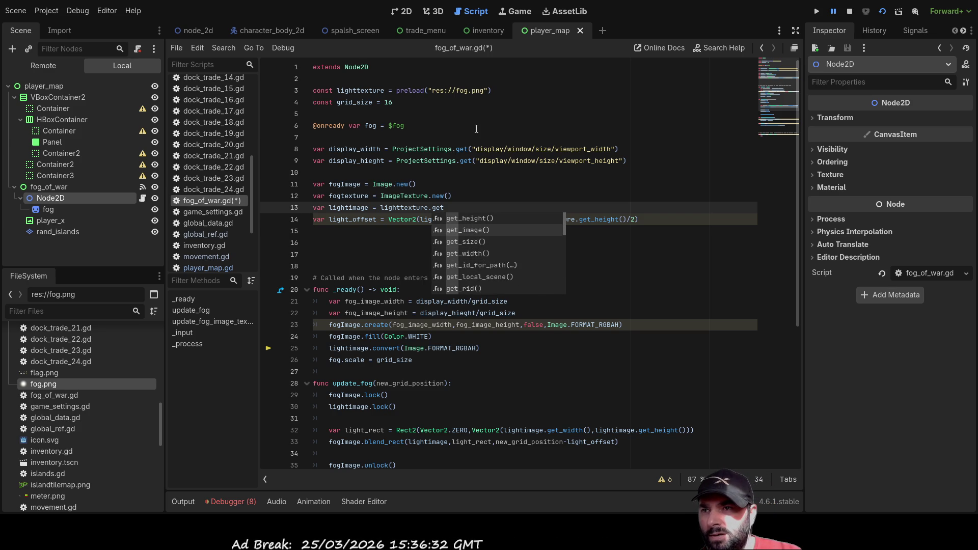
pyautogui.press('Down')
pyautogui.press('Down')
pyautogui.press('Down')
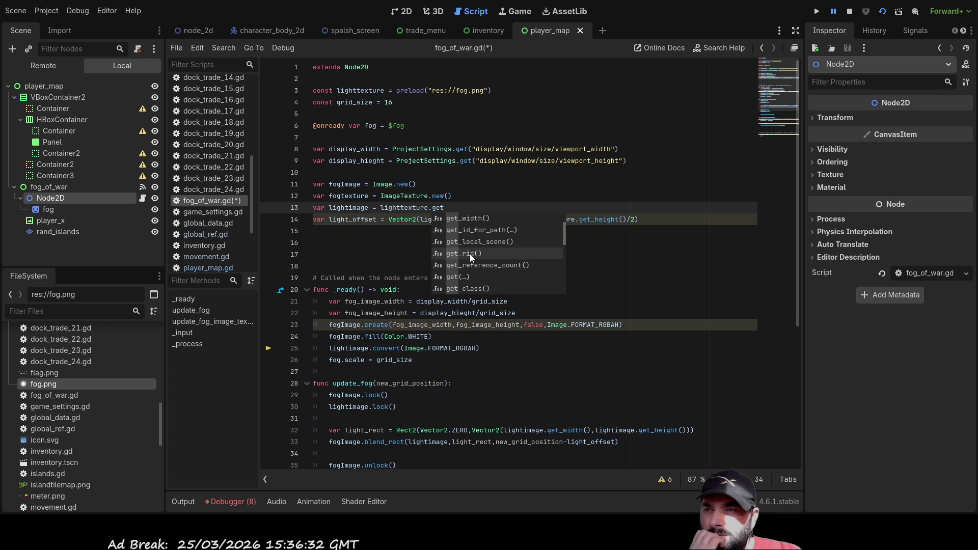
pyautogui.scroll(-2, 470, 253)
pyautogui.scroll(-2, 470, 254)
pyautogui.scroll(-3, 470, 254)
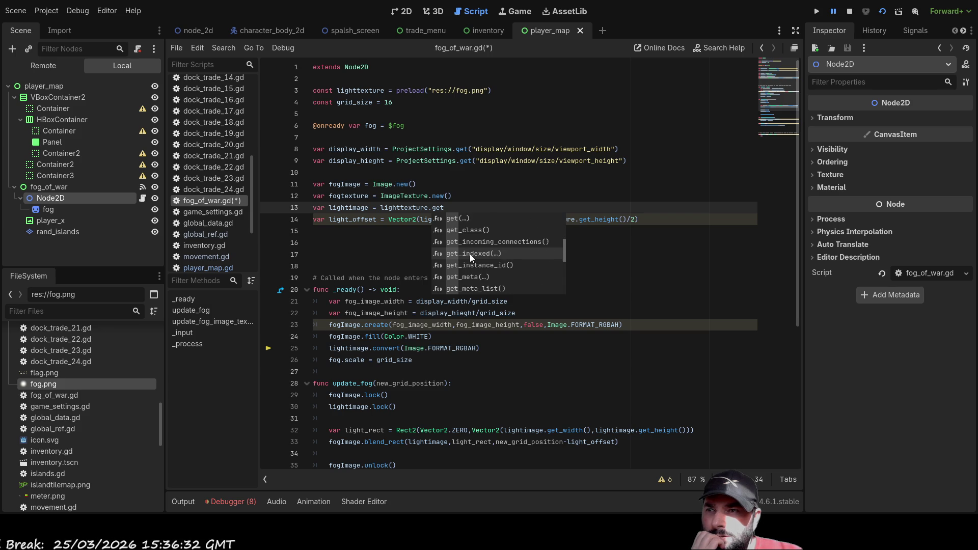
pyautogui.scroll(-8, 469, 254)
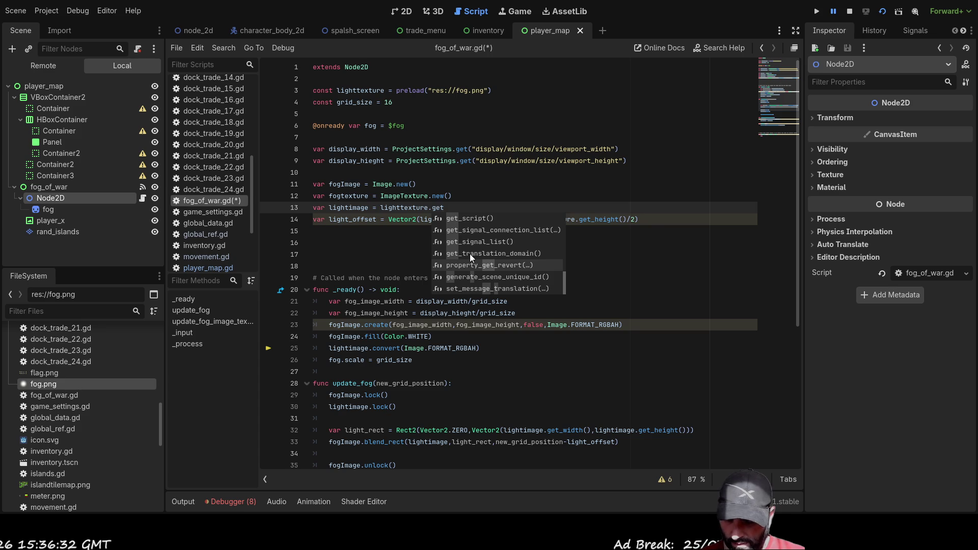
pyautogui.write('_da')
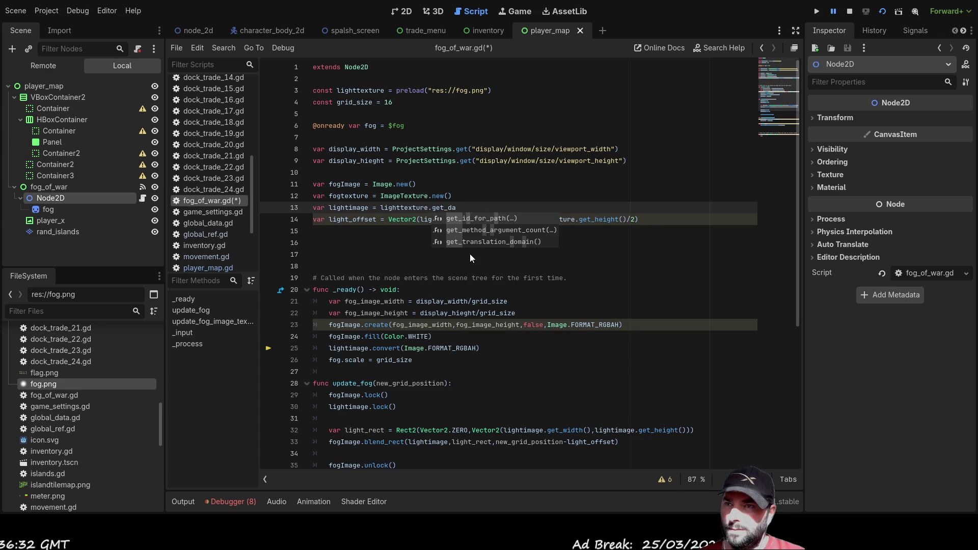
pyautogui.write('ta')
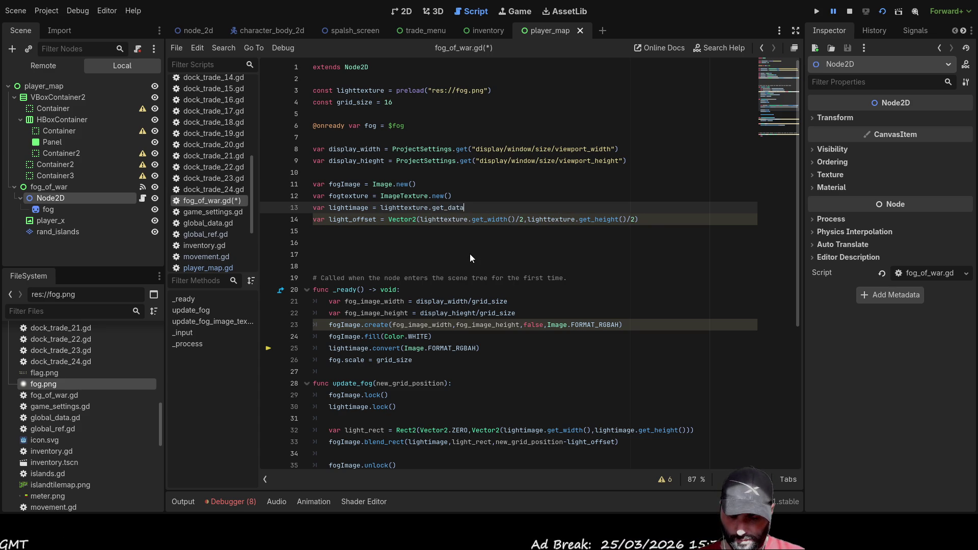
pyautogui.write('()')
pyautogui.press('Up')
pyautogui.press('Down')
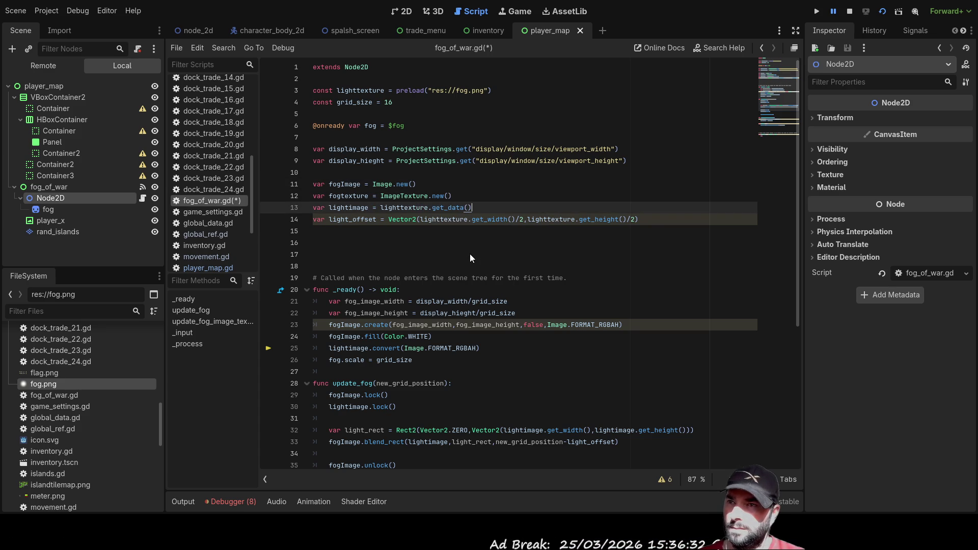
# - Delete the stray get_data text from the empty line 16
pyautogui.click(413, 244)
pyautogui.write('get_data')
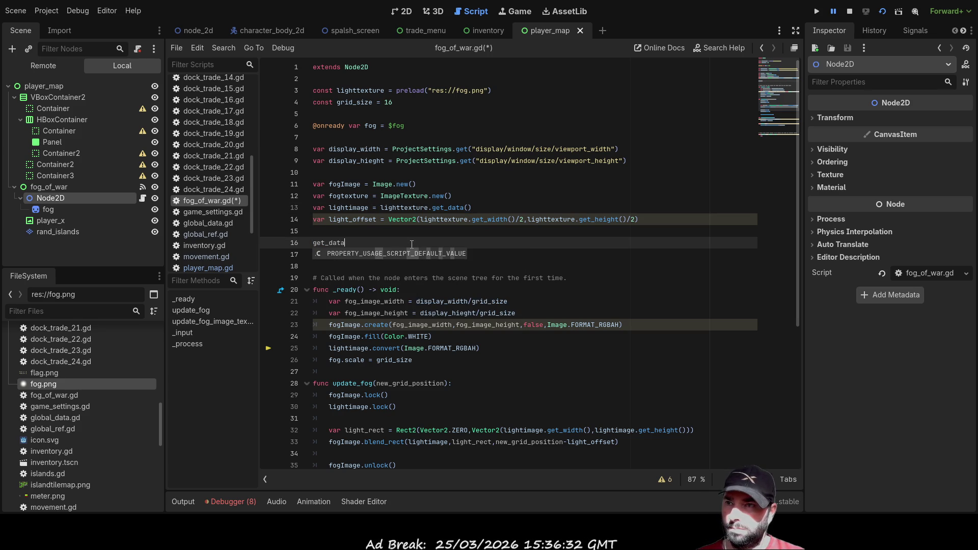
pyautogui.press('BackSpace')
pyautogui.press('BackSpace')
pyautogui.press('BackSpace')
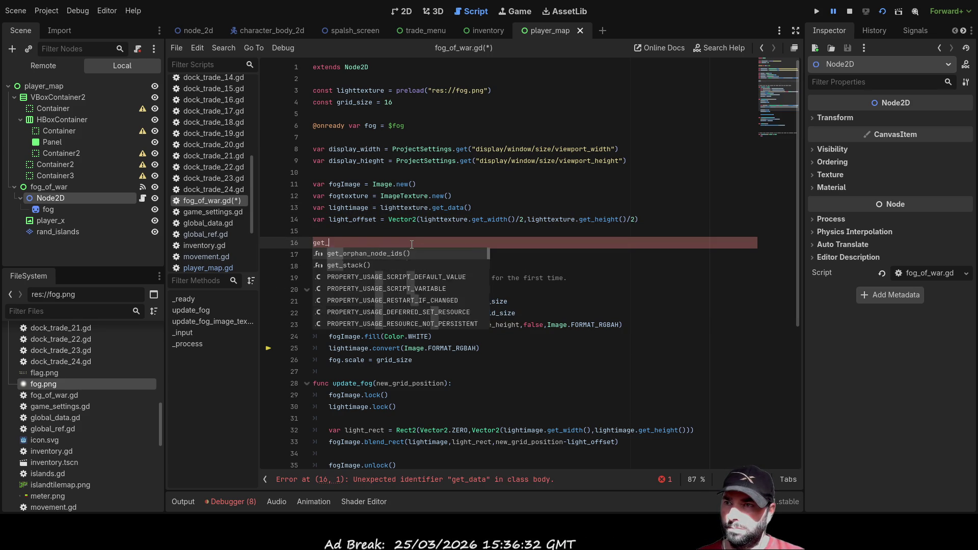
pyautogui.press('BackSpace')
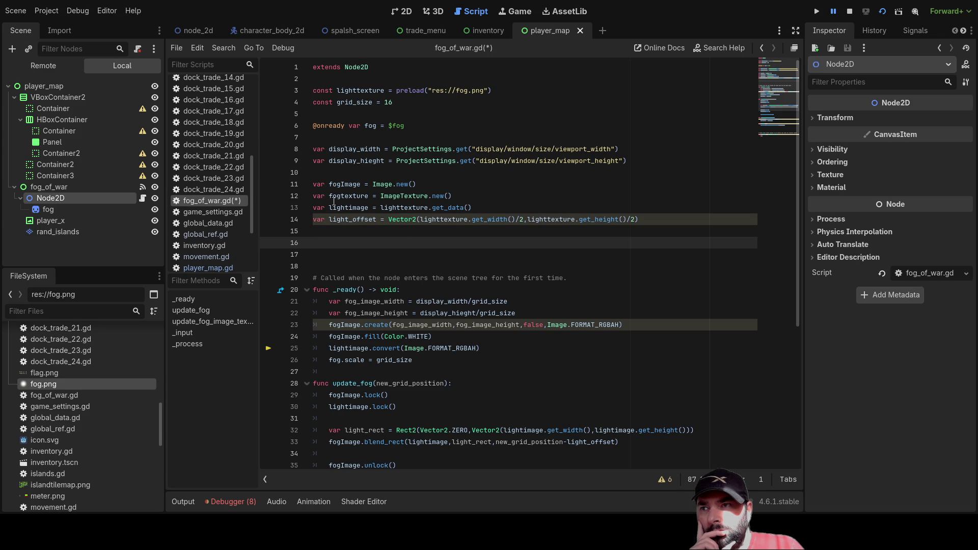
# - Replace lightimage with lighttexture in the width and height calls on line 32
pyautogui.doubleClick(334, 205)
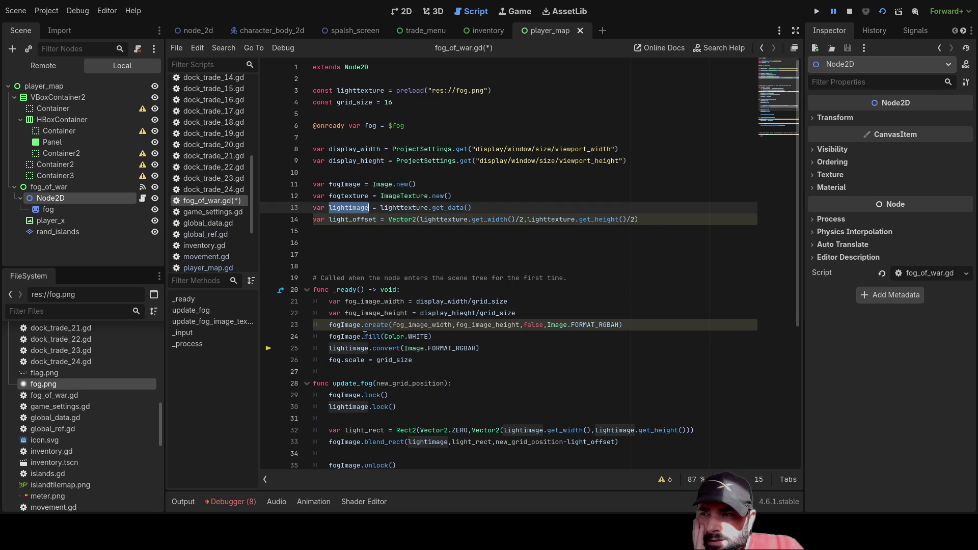
pyautogui.scroll(-2, 563, 367)
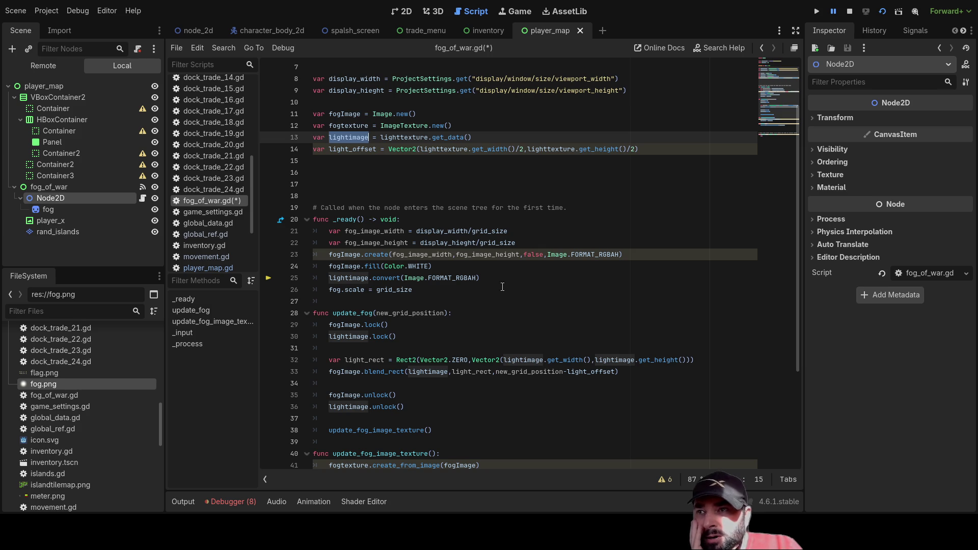
pyautogui.doubleClick(413, 135)
pyautogui.hotkey('ctrl', 'c')
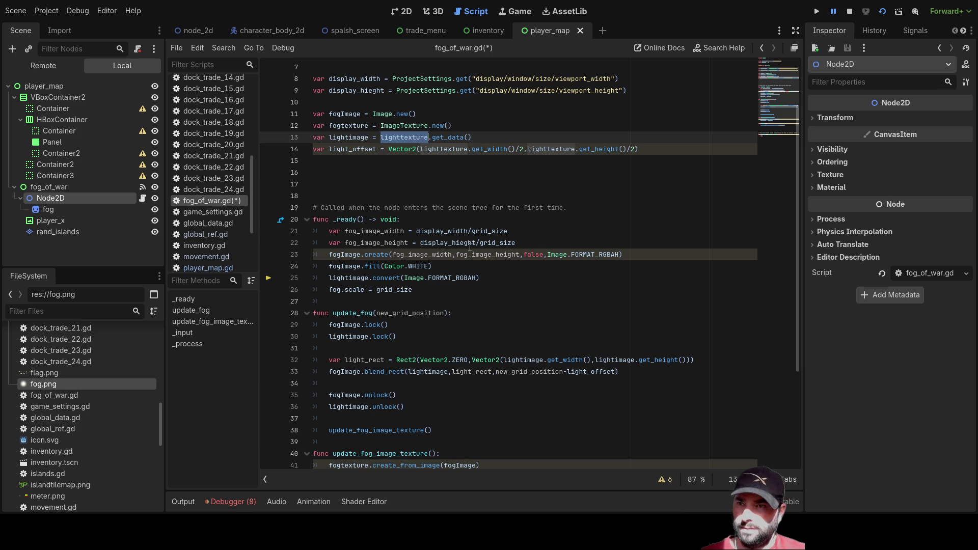
pyautogui.doubleClick(525, 360)
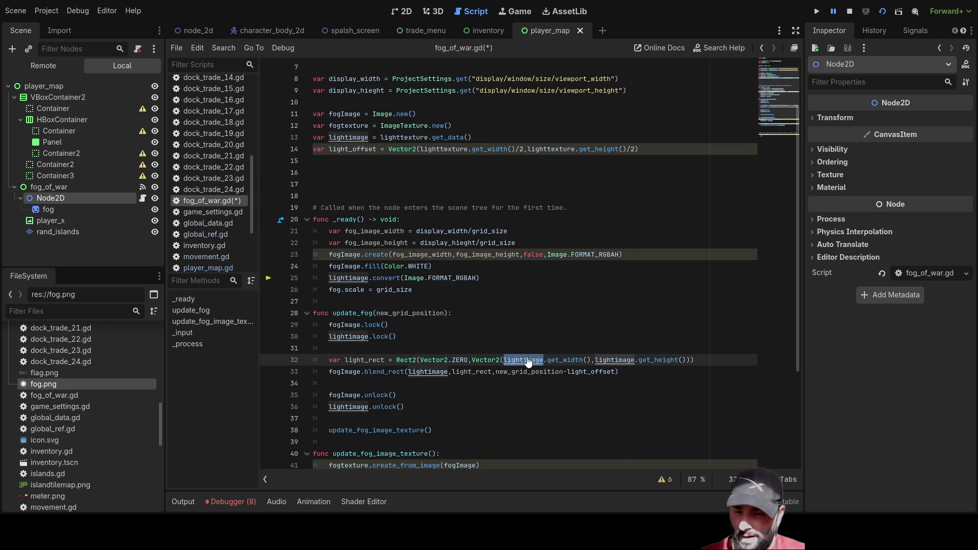
pyautogui.hotkey('ctrl', 'v')
pyautogui.doubleClick(624, 360)
pyautogui.hotkey('ctrl', 'v')
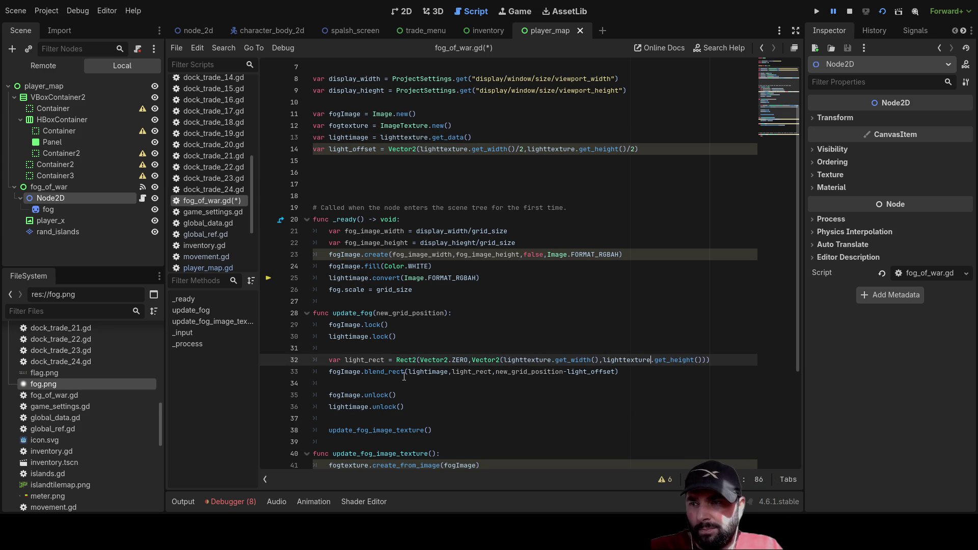
# - Make the convert call on line 25 use lighttexture instead of lightimage
pyautogui.doubleClick(423, 372)
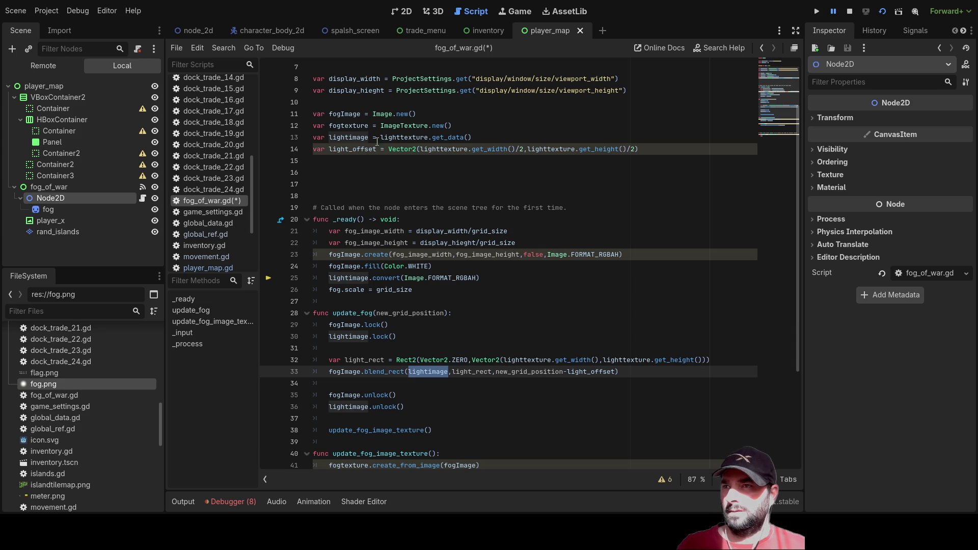
pyautogui.doubleClick(399, 138)
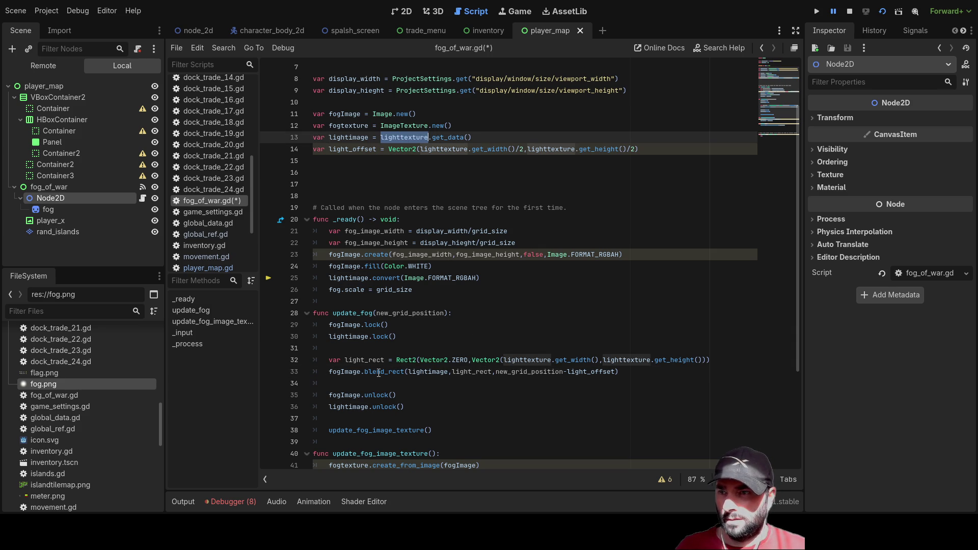
pyautogui.doubleClick(355, 279)
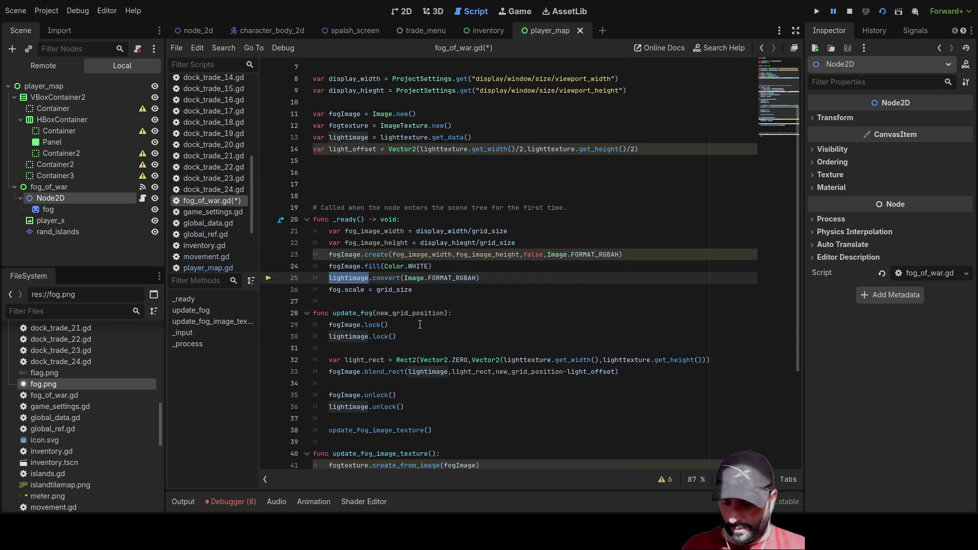
pyautogui.hotkey('ctrl', 'v')
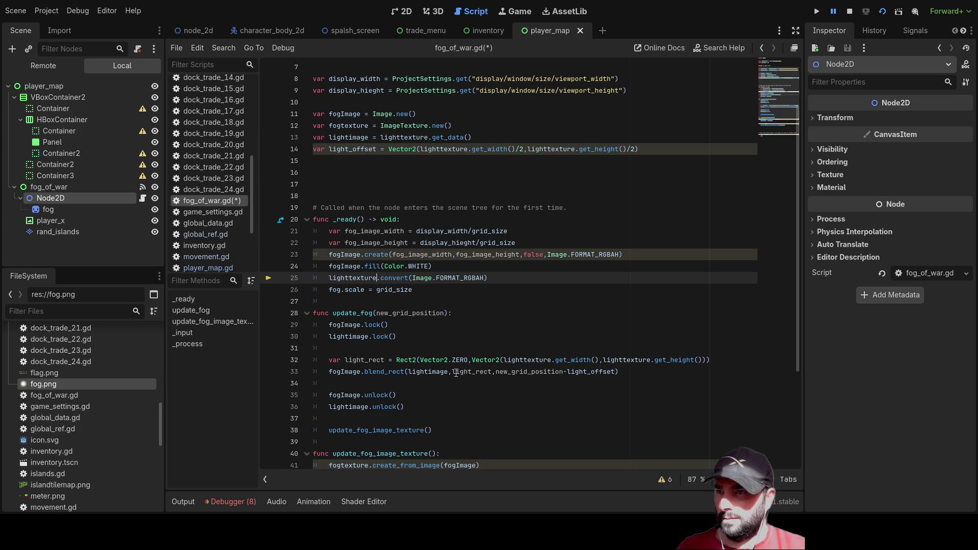
# - Change blend_rect's first argument on line 33 from lightimage to lighttexture
pyautogui.click(343, 134)
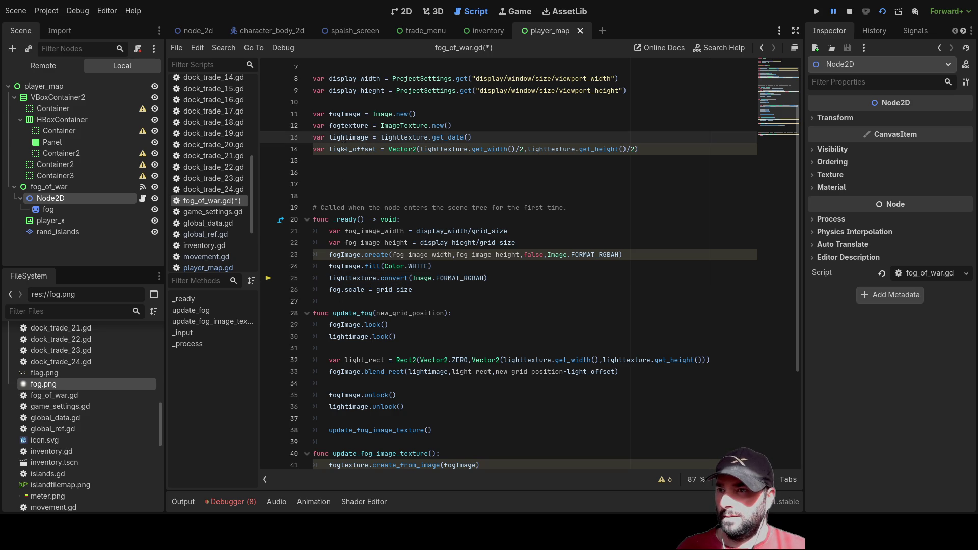
pyautogui.doubleClick(355, 137)
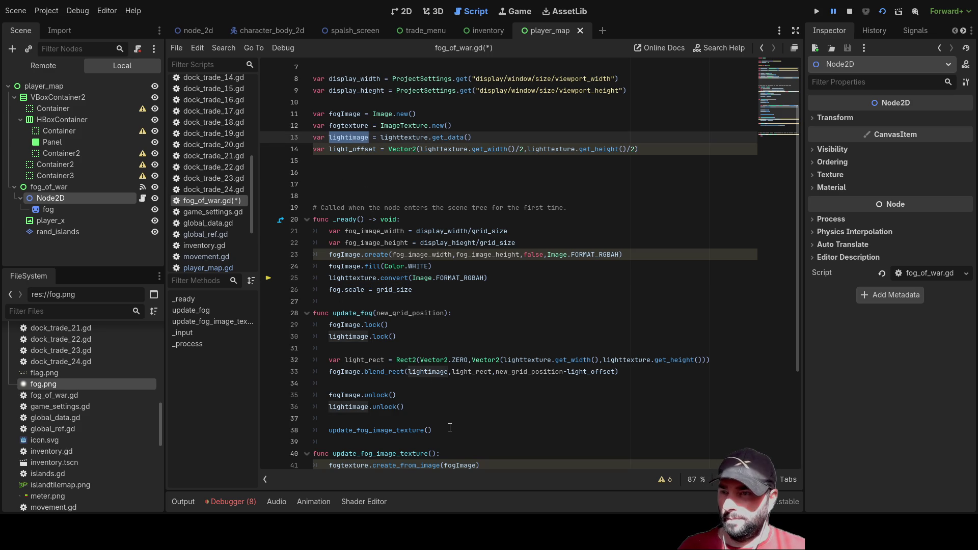
pyautogui.doubleClick(430, 373)
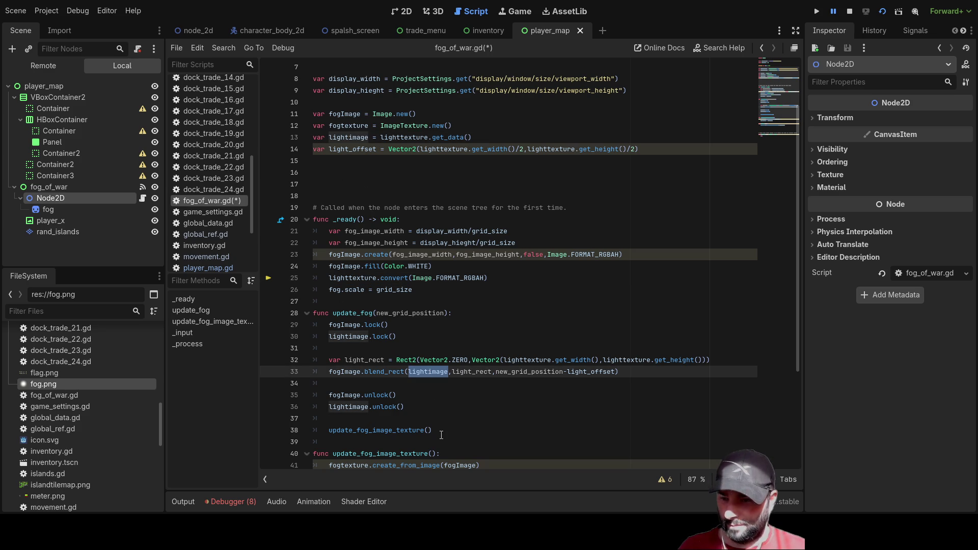
pyautogui.write('lighttexture')
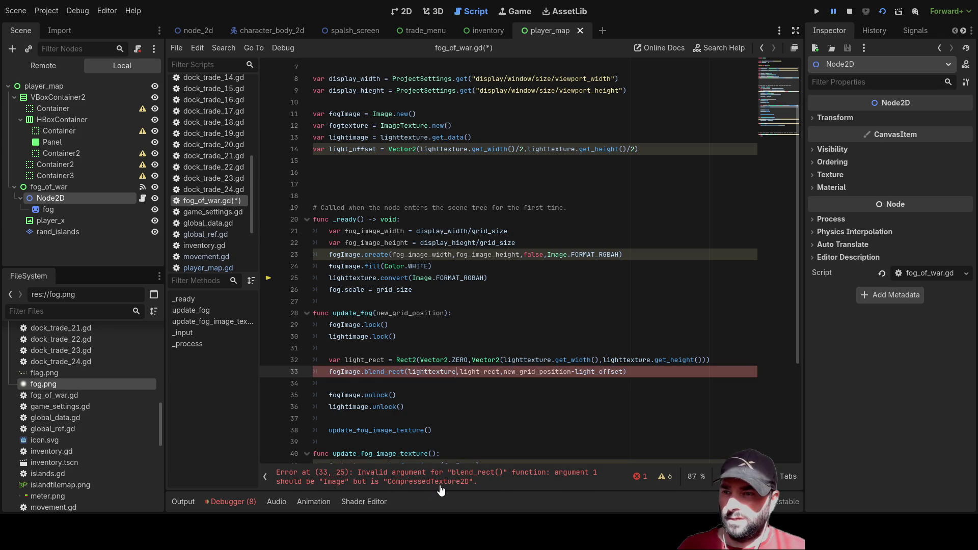
pyautogui.scroll(2, 430, 310)
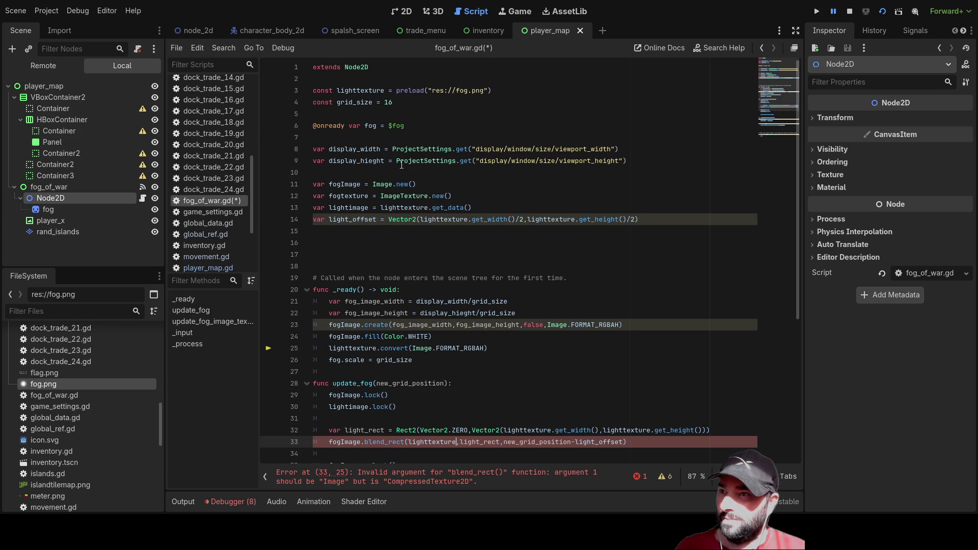
pyautogui.doubleClick(358, 207)
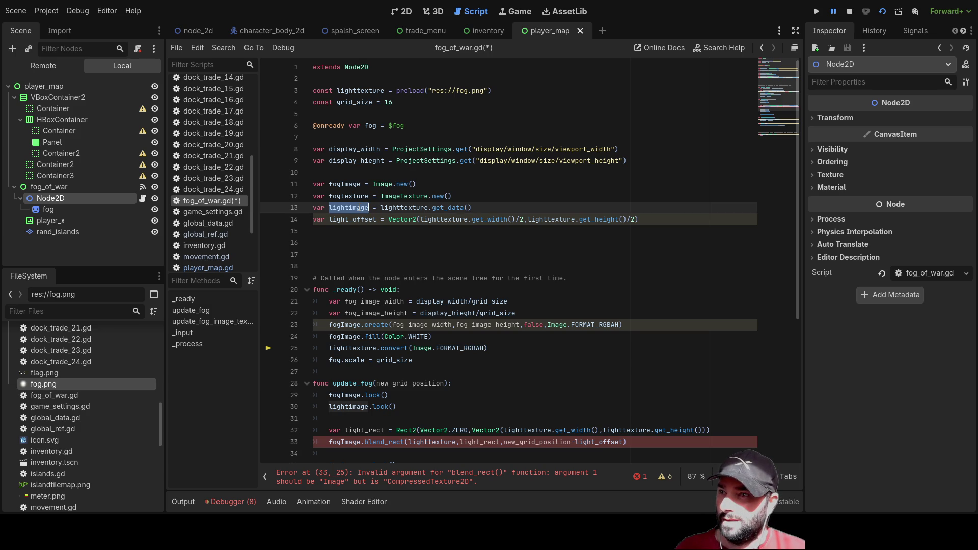
pyautogui.doubleClick(404, 207)
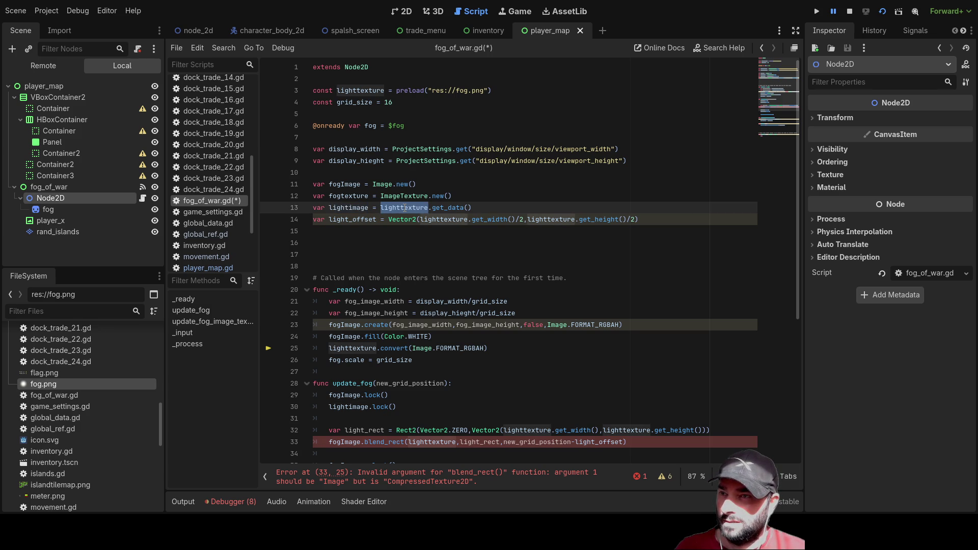
pyautogui.doubleClick(447, 207)
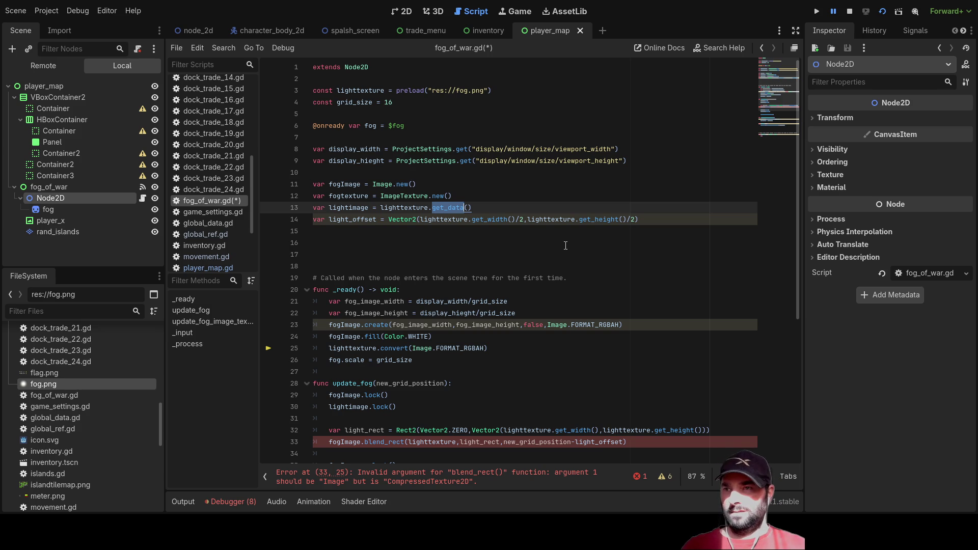
pyautogui.press('BackSpace')
pyautogui.press('Delete')
pyautogui.press('Delete')
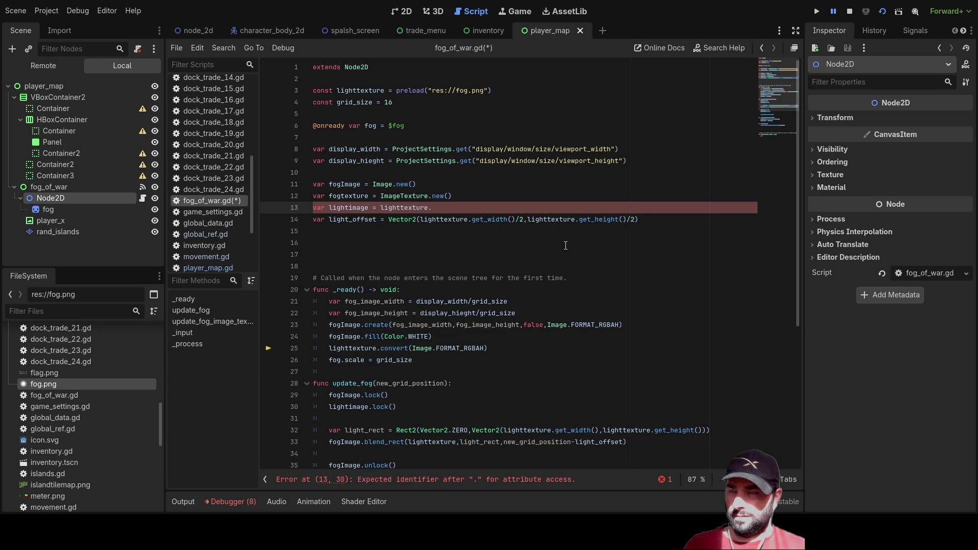
# - Replace get_data() on line 13 with a bare get, dismissing the suggestions without choosing one
pyautogui.write('ima')
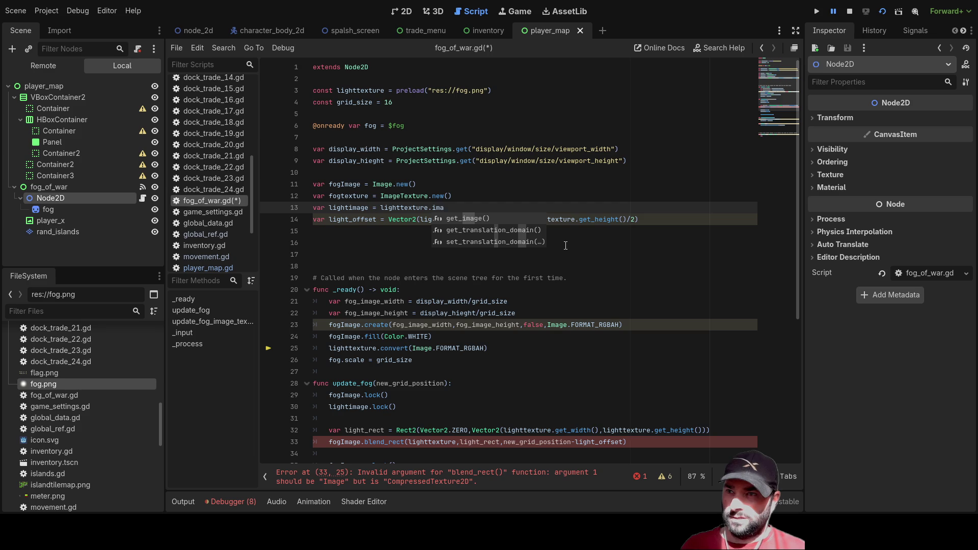
pyautogui.press('BackSpace')
pyautogui.press('BackSpace')
pyautogui.press('BackSpace')
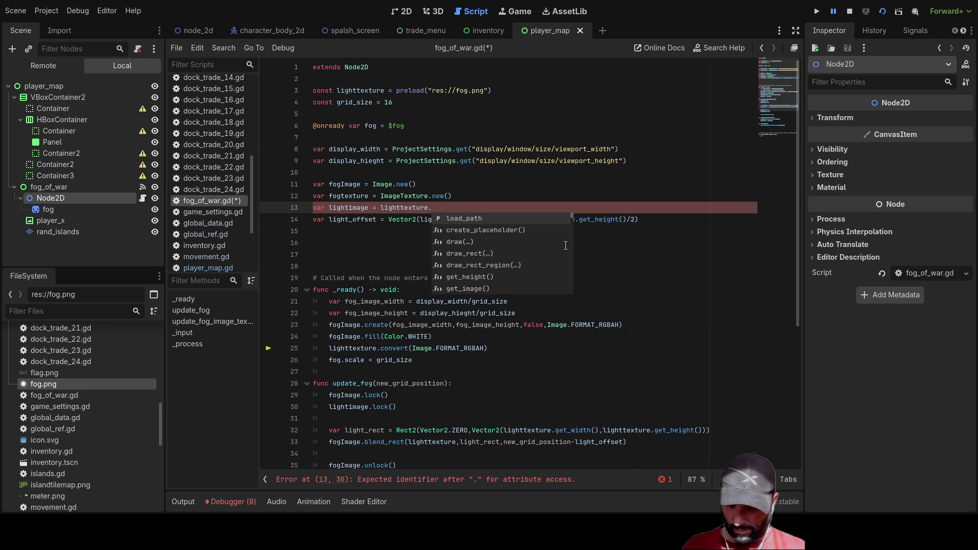
pyautogui.write('get')
pyautogui.press('Down')
pyautogui.press('Down')
pyautogui.press('Down')
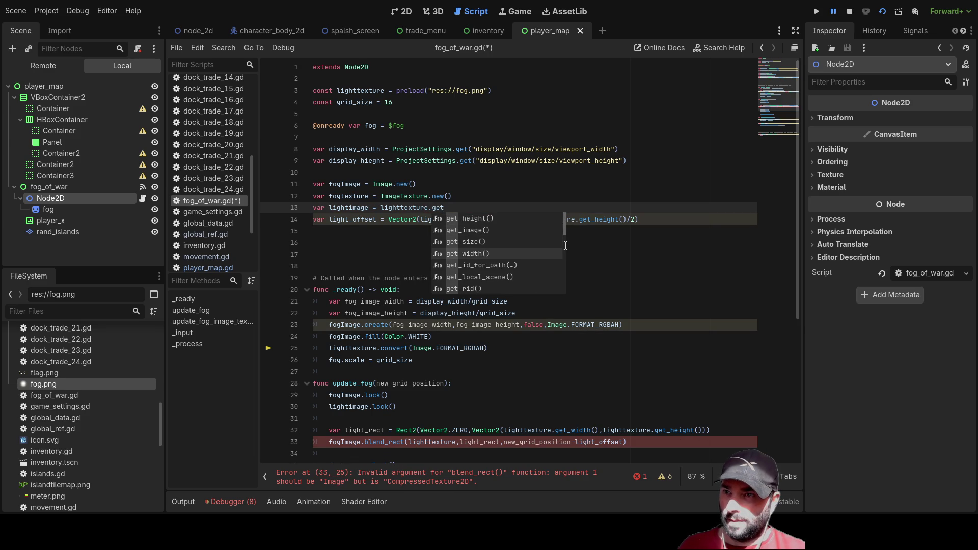
pyautogui.press('Down')
pyautogui.press('Down')
pyautogui.press('Down')
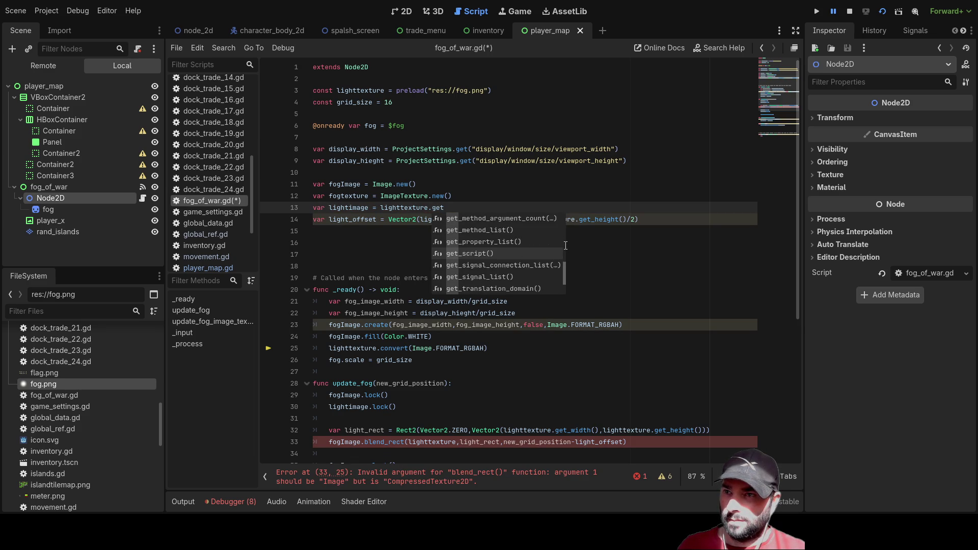
pyautogui.press('Down')
pyautogui.press('Down')
pyautogui.press('Down')
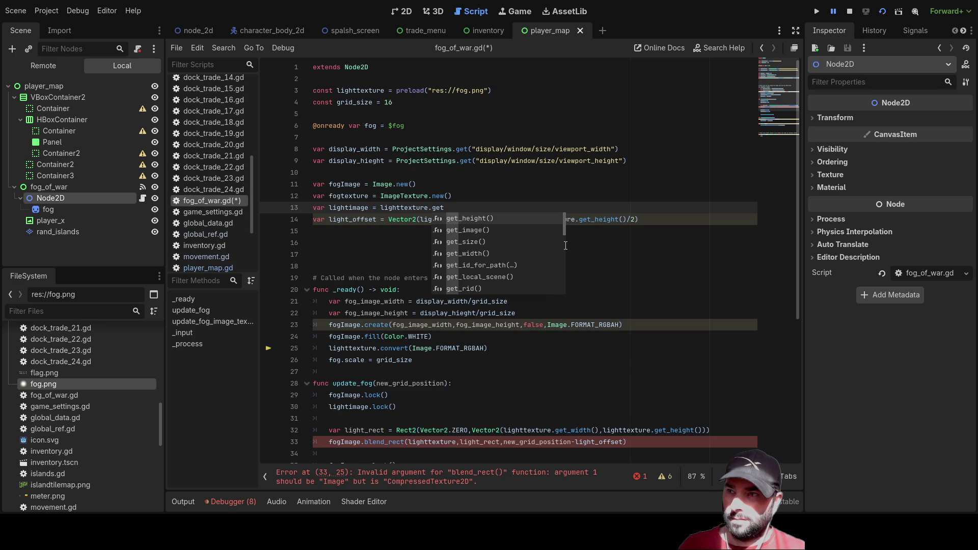
pyautogui.click(429, 260)
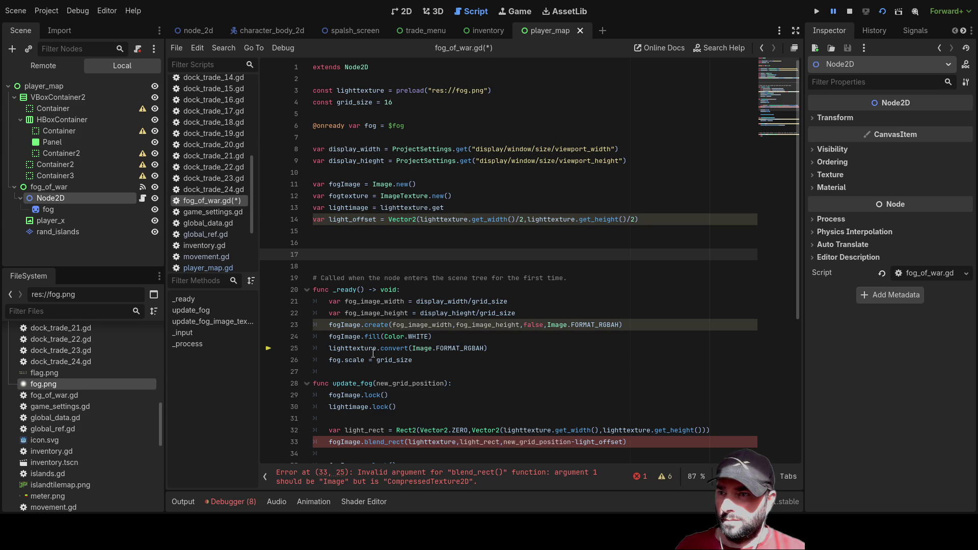
pyautogui.doubleClick(351, 350)
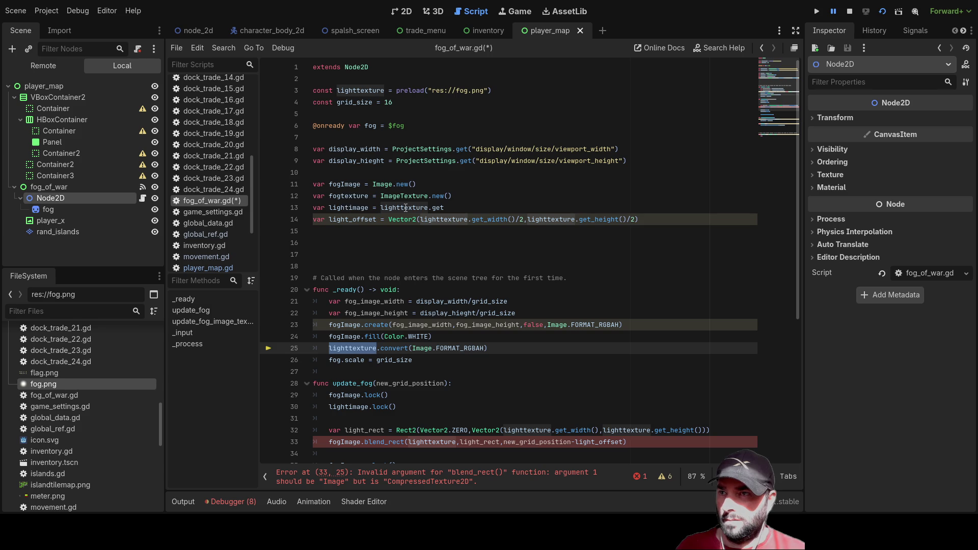
# - Trim line 13 so lightimage is declared as plain lighttexture
pyautogui.click(456, 208)
pyautogui.press('BackSpace')
pyautogui.press('BackSpace')
pyautogui.press('BackSpace')
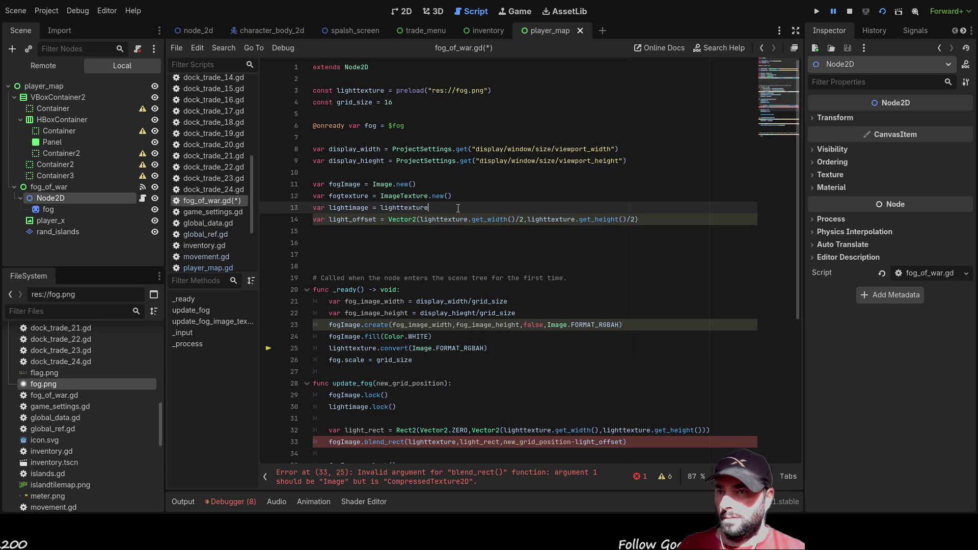
pyautogui.scroll(-2, 458, 209)
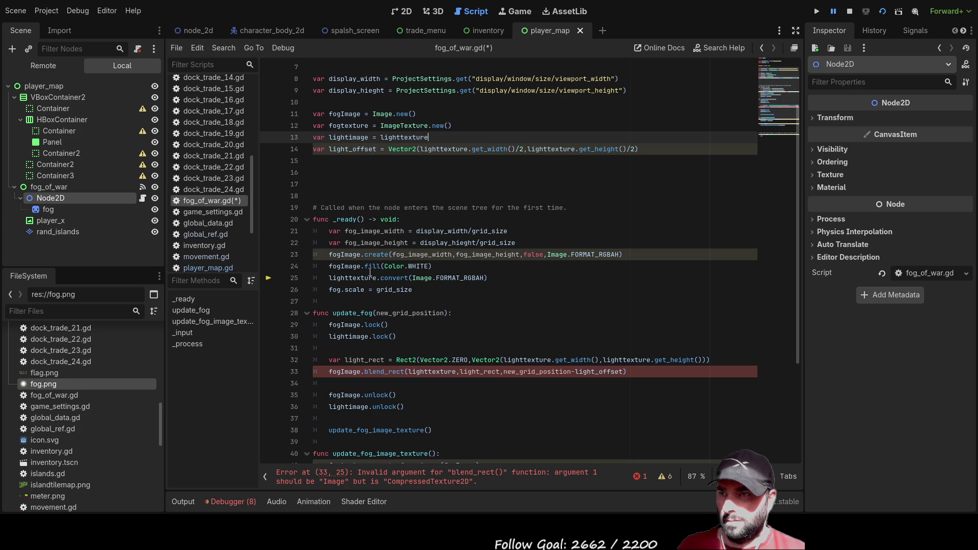
pyautogui.doubleClick(350, 137)
pyautogui.press('Right')
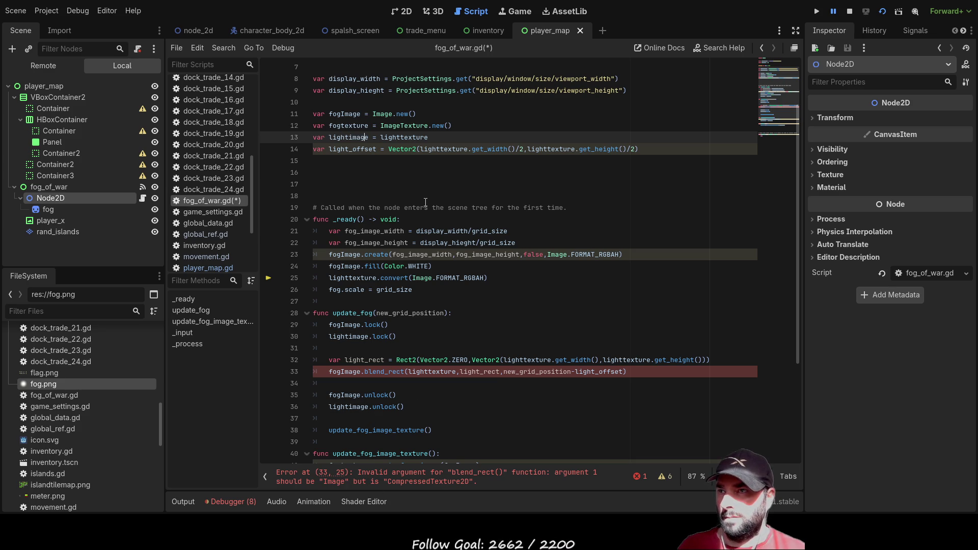
# - Prefix the convert line 25 with 'lightimage =' to store the converted texture
pyautogui.doubleClick(357, 279)
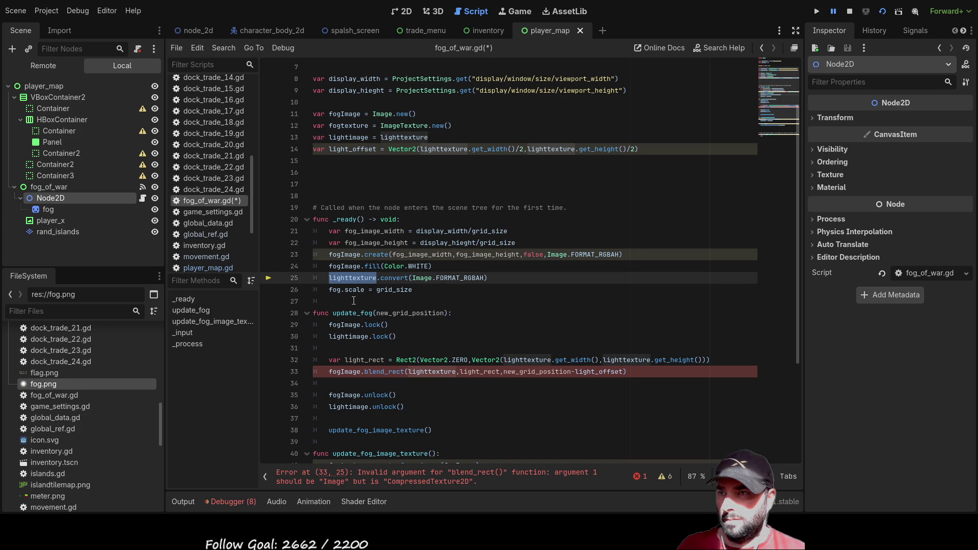
pyautogui.doubleClick(349, 137)
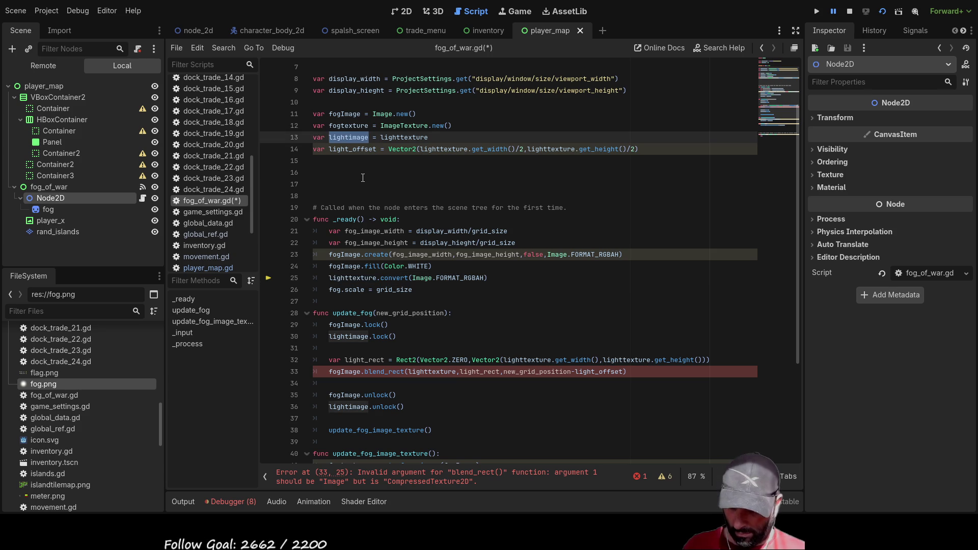
pyautogui.click(327, 278)
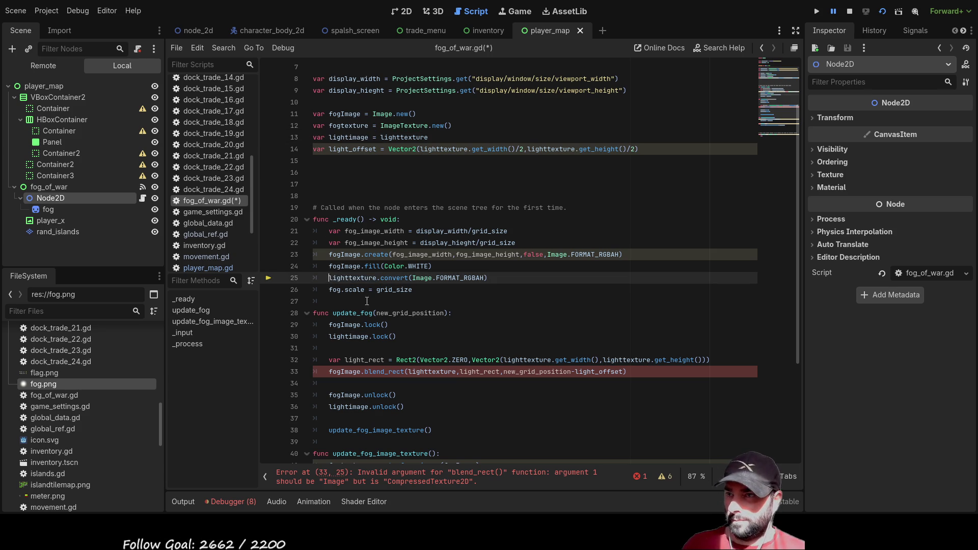
pyautogui.write('lightimage =')
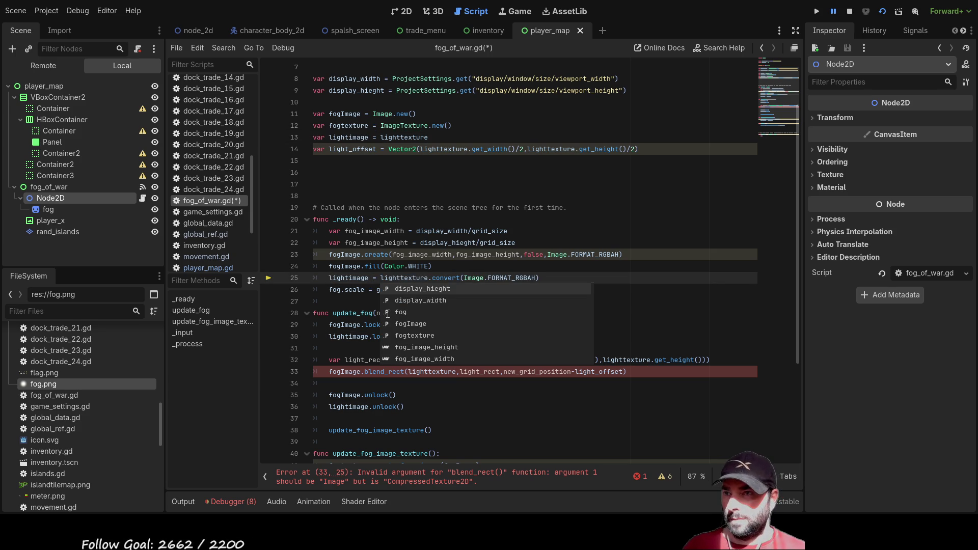
pyautogui.click(657, 301)
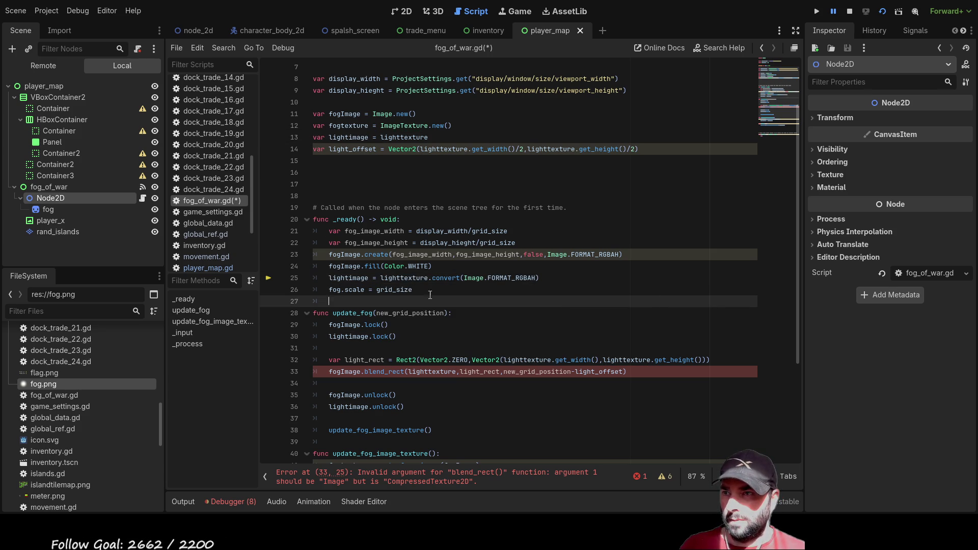
pyautogui.doubleClick(345, 280)
pyautogui.hotkey('ctrl', 'c')
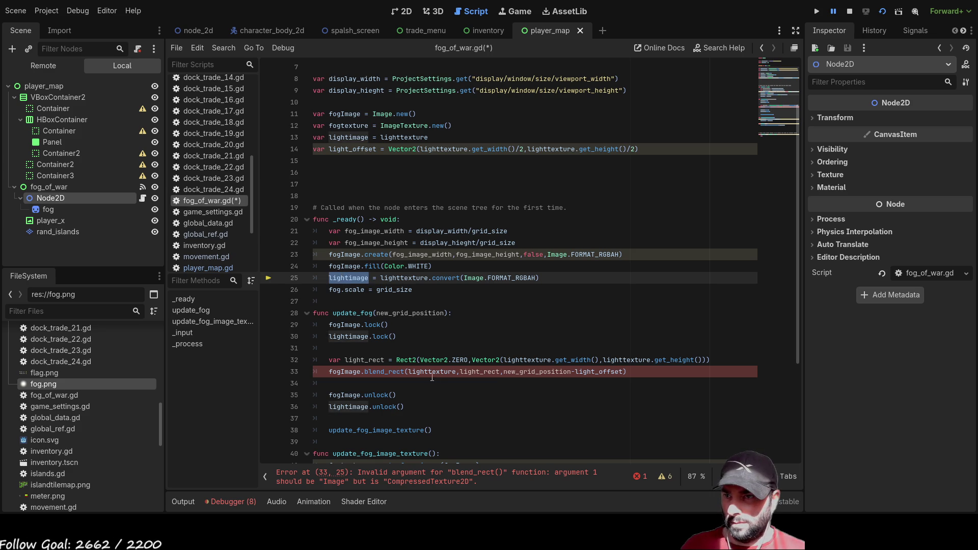
# - Pass lightimage to blend_rect, then stop the game and run the current scene
pyautogui.doubleClick(428, 372)
pyautogui.hotkey('ctrl', 'v')
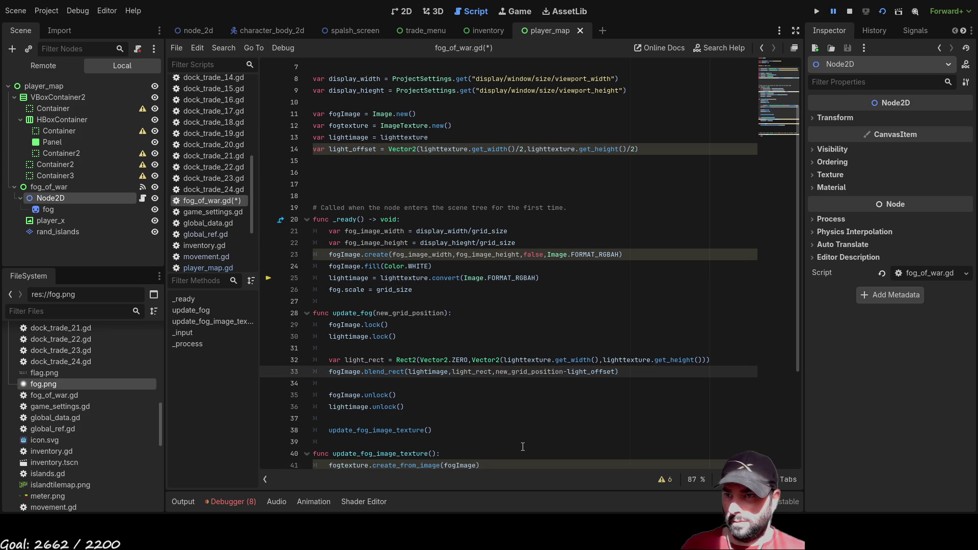
pyautogui.scroll(-2, 489, 332)
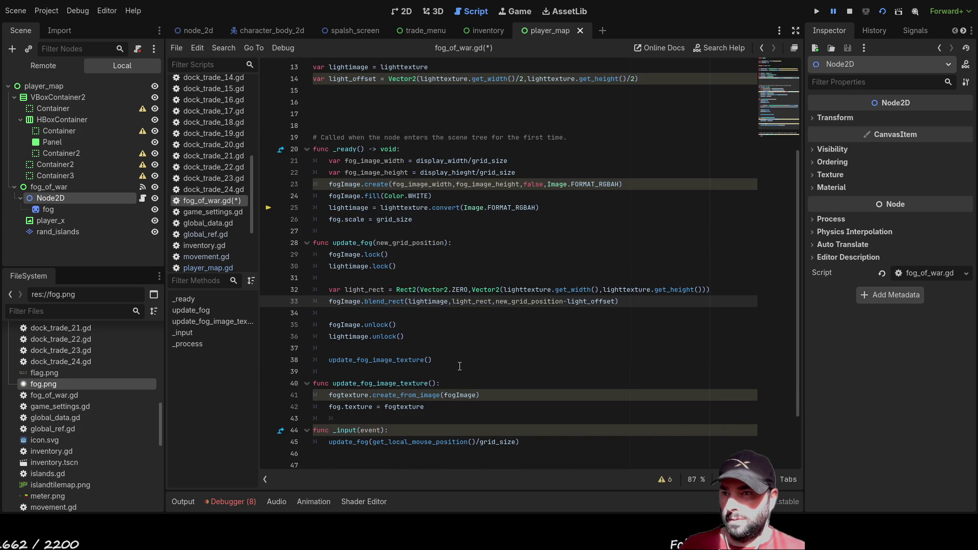
pyautogui.scroll(2, 460, 366)
pyautogui.click(849, 16)
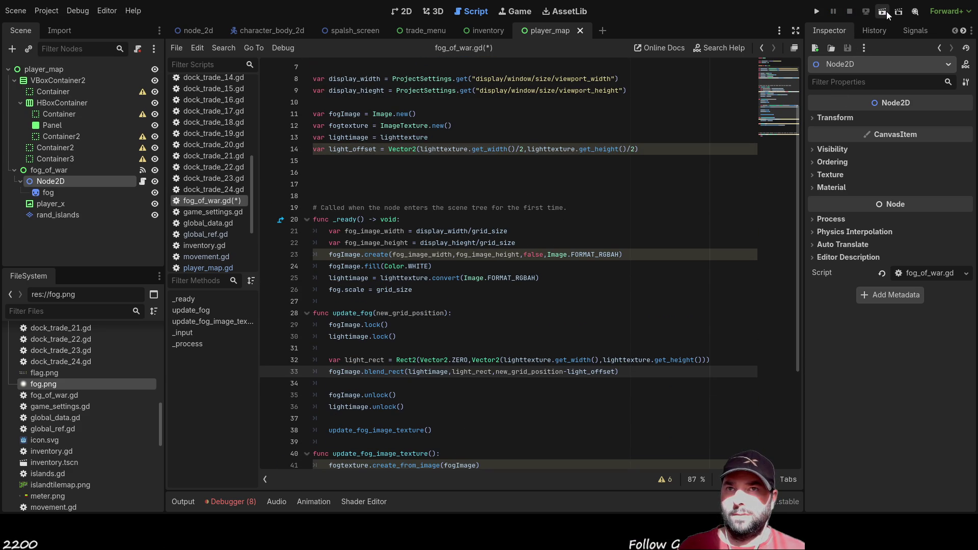
pyautogui.click(885, 11)
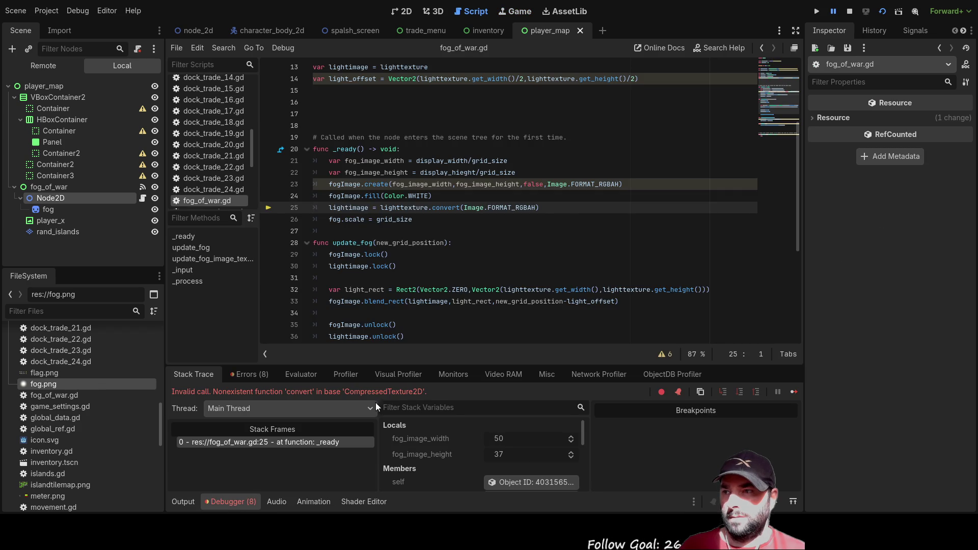